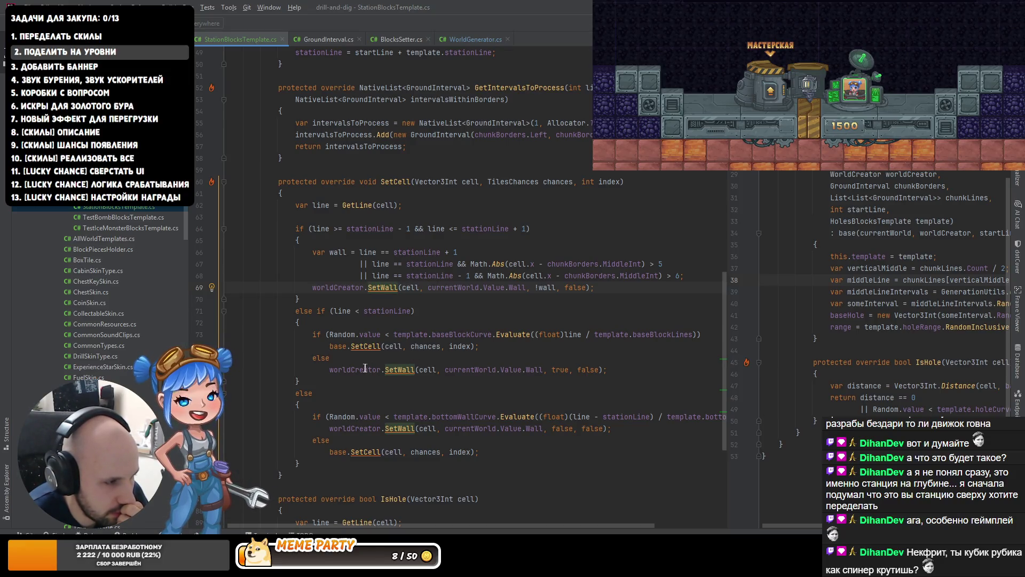
- Scroll through the SetCell and IsHole overrides in StationBlocksTemplate.cs
scroll(336, 370, down, 2)
scroll(336, 370, down, 1)
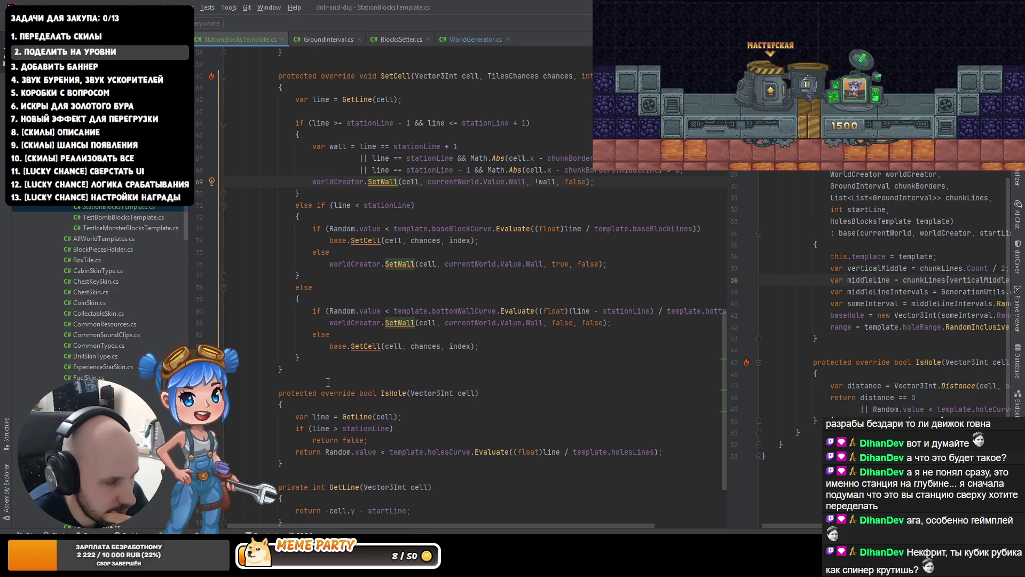
scroll(327, 379, down, 2)
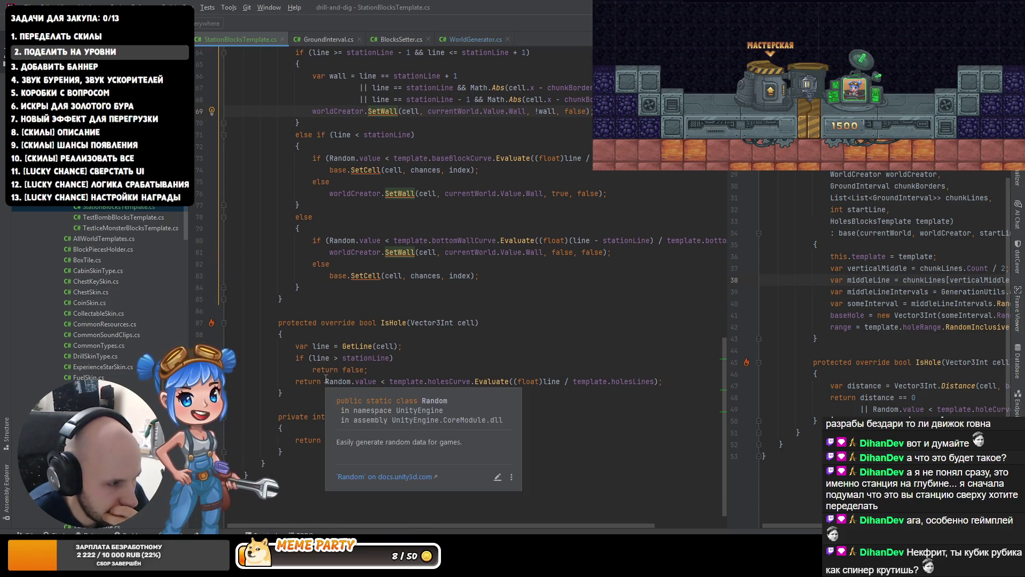
scroll(329, 362, up, 2)
scroll(329, 362, up, 1)
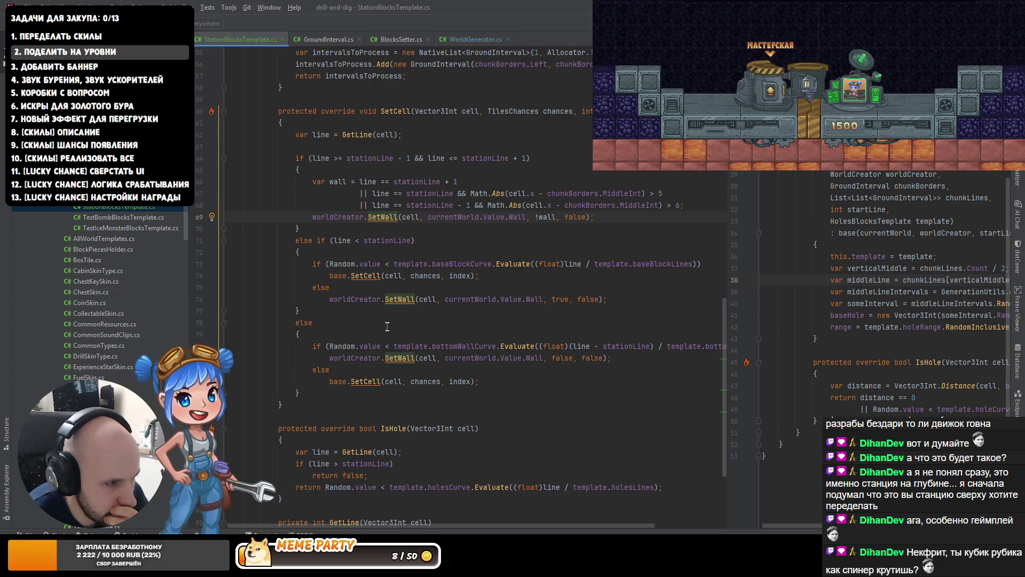
- In Unity, generate the station level in two play-mode runs, stopping after each
key(alt+Tab)
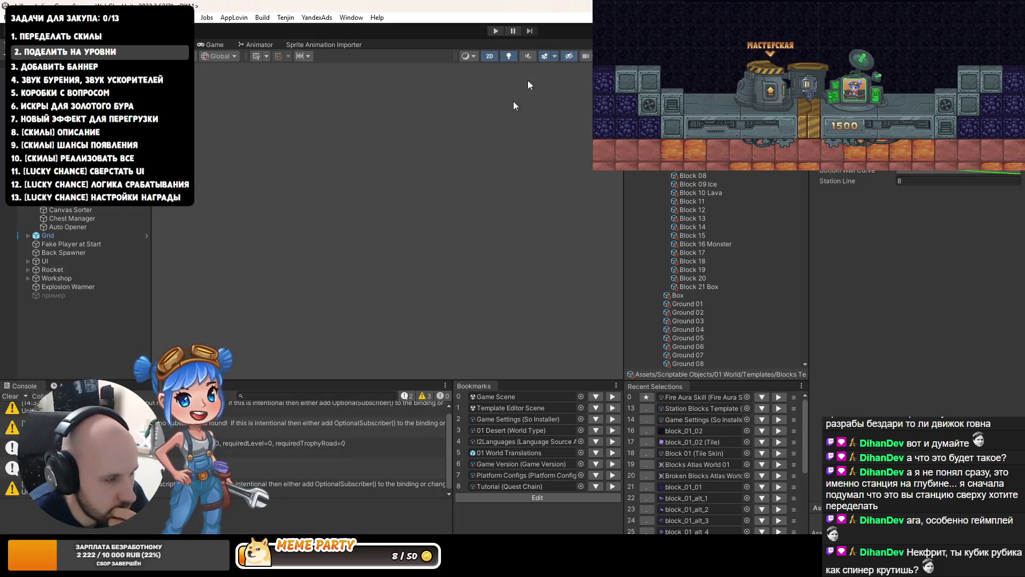
click(494, 31)
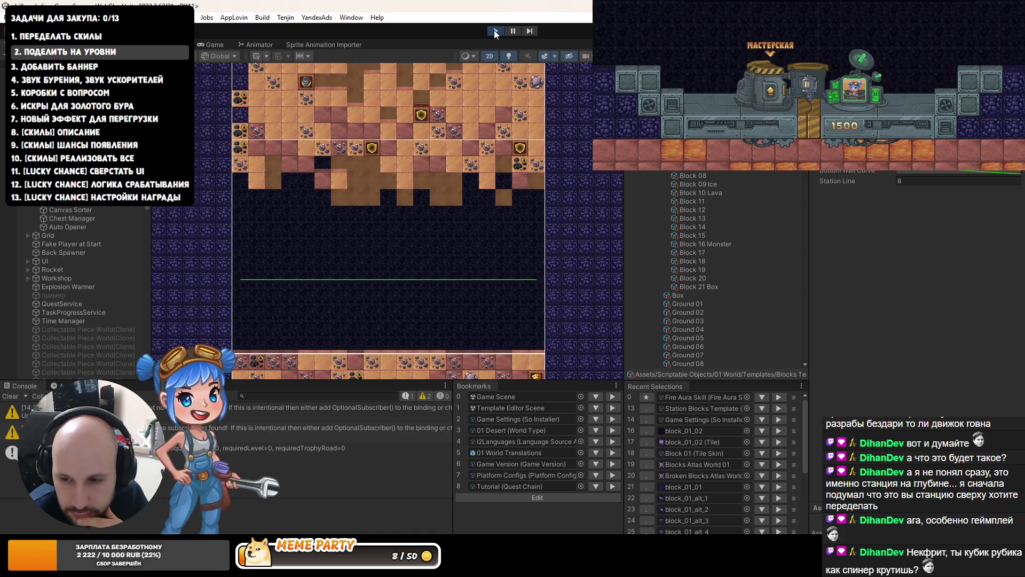
click(495, 31)
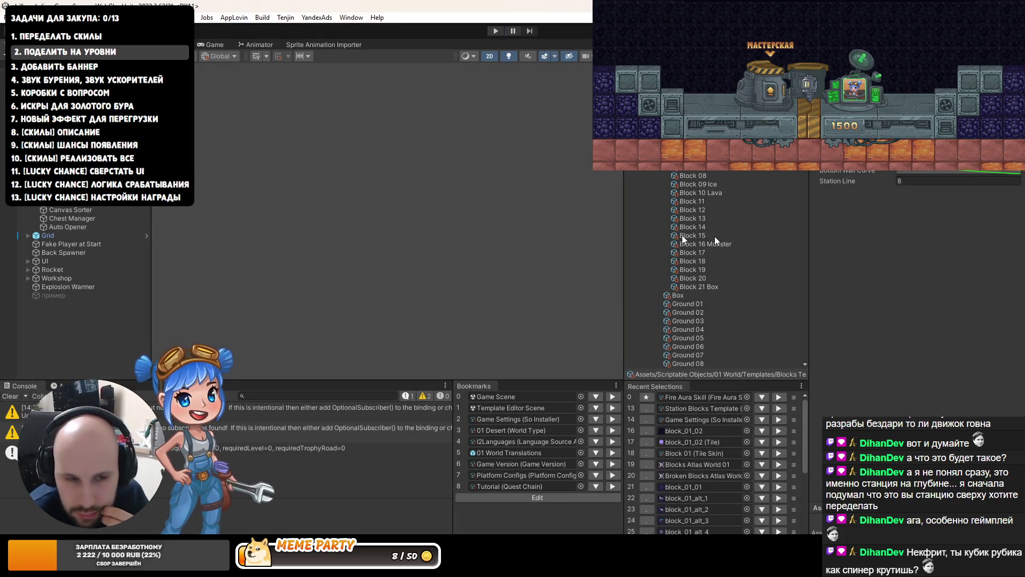
click(495, 31)
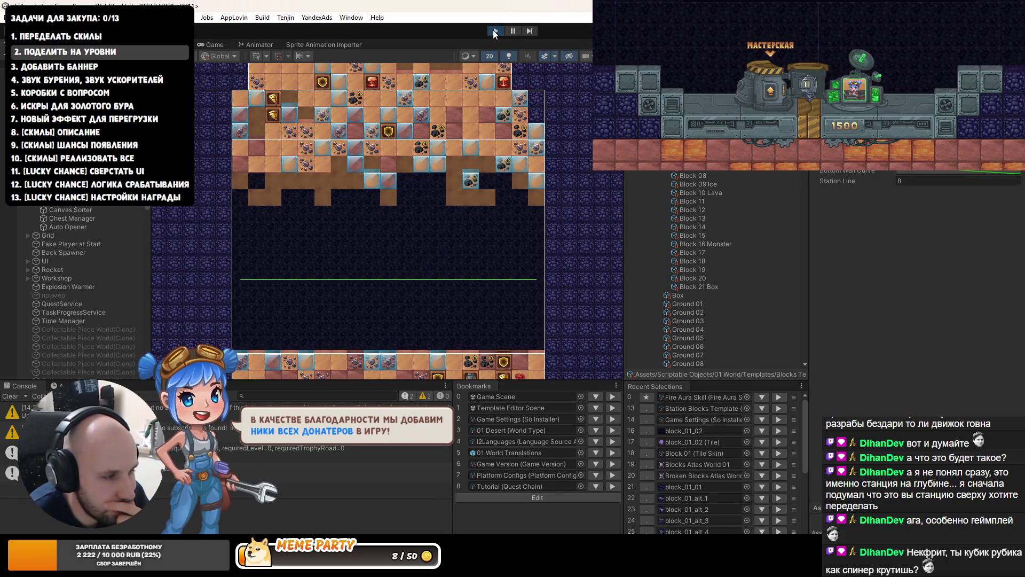
click(495, 31)
key(alt+Tab)
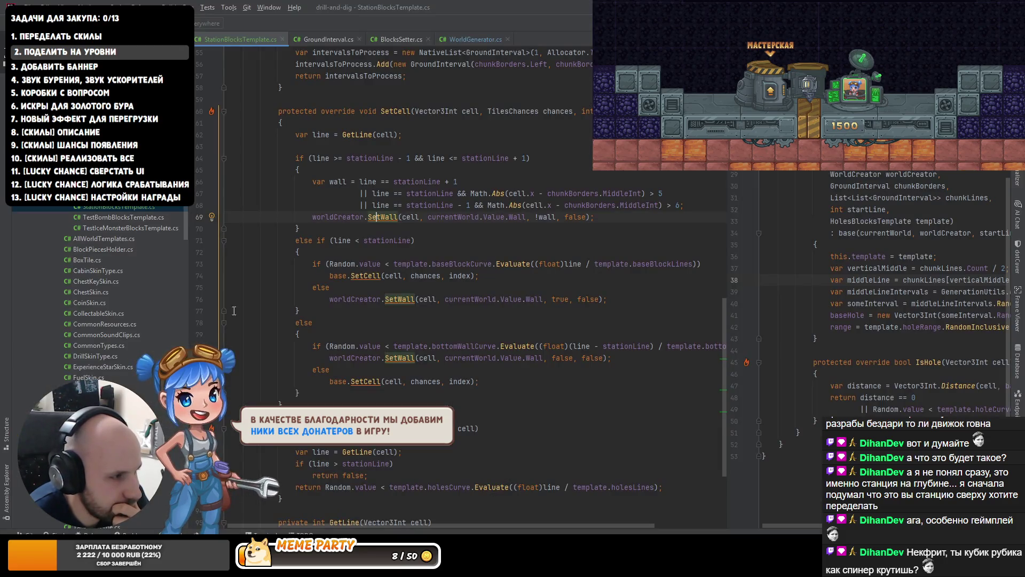
click(358, 158)
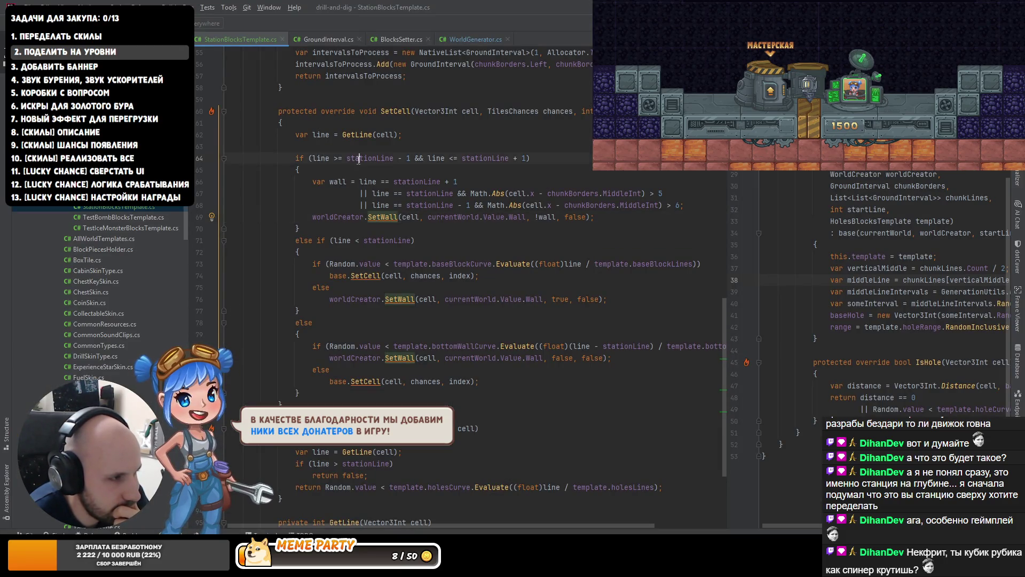
scroll(358, 166, up, 8)
scroll(429, 387, down, 2)
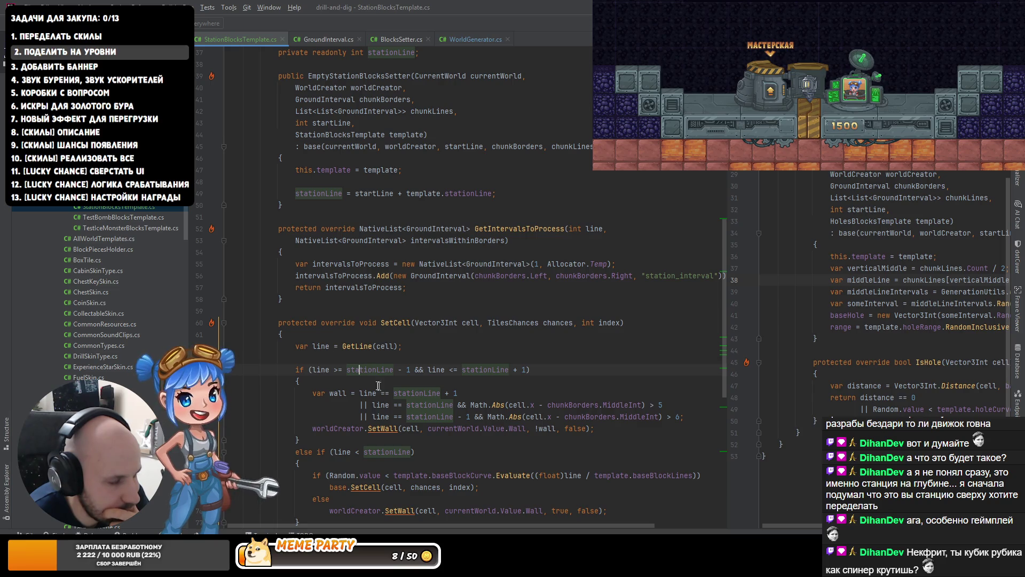
scroll(291, 374, down, 1)
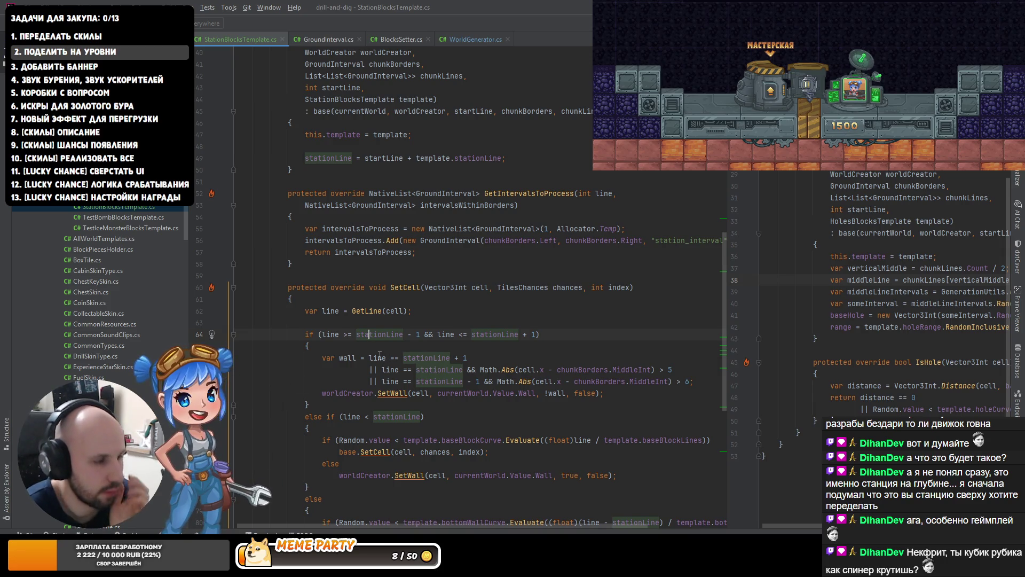
mouse_move(380, 354)
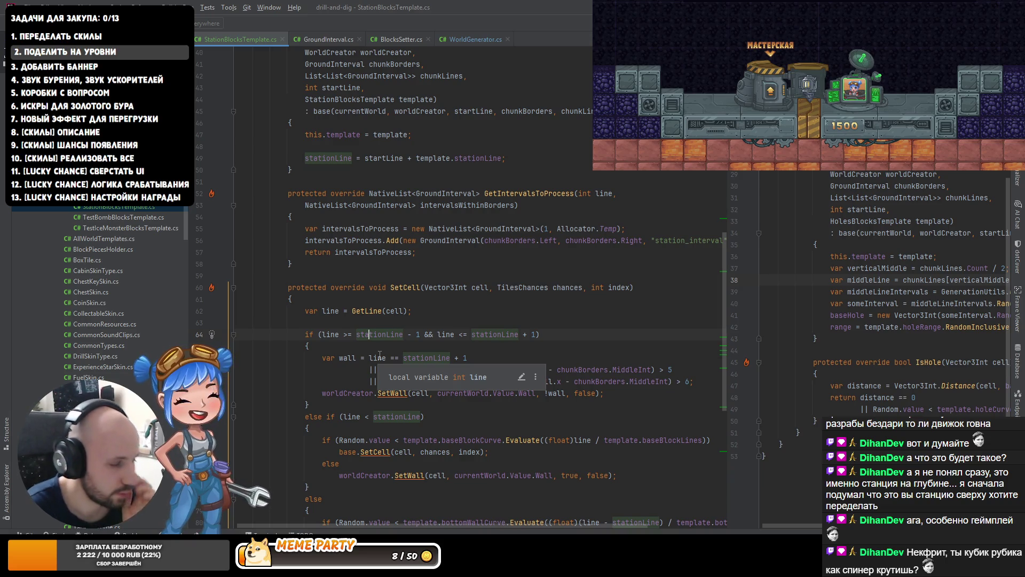
- Add a Debug.Log call printing line and stationLine above the if in SetCell
click(362, 325)
text(log)
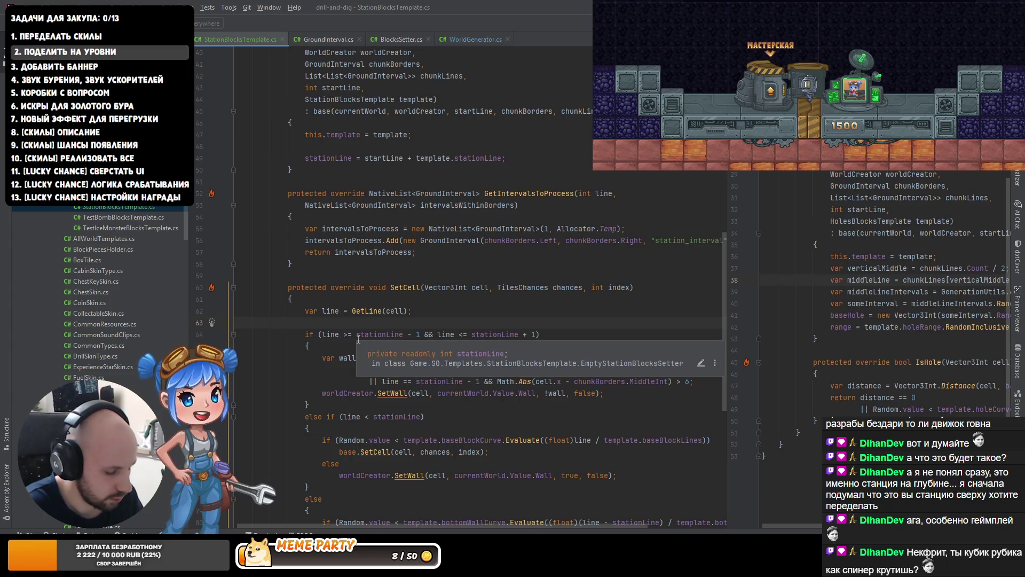
key(Return)
key(BackSpace)
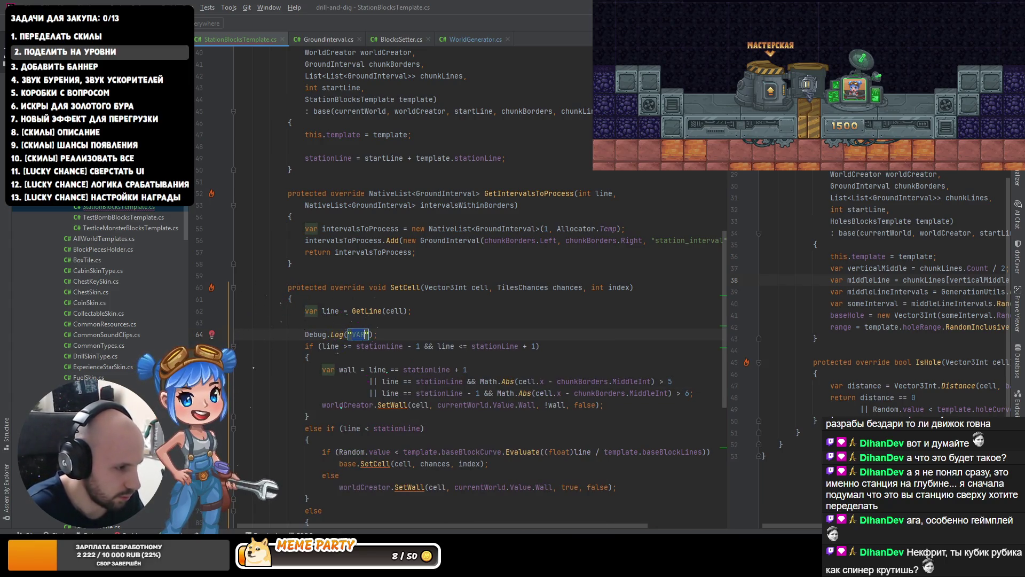
text($"{)
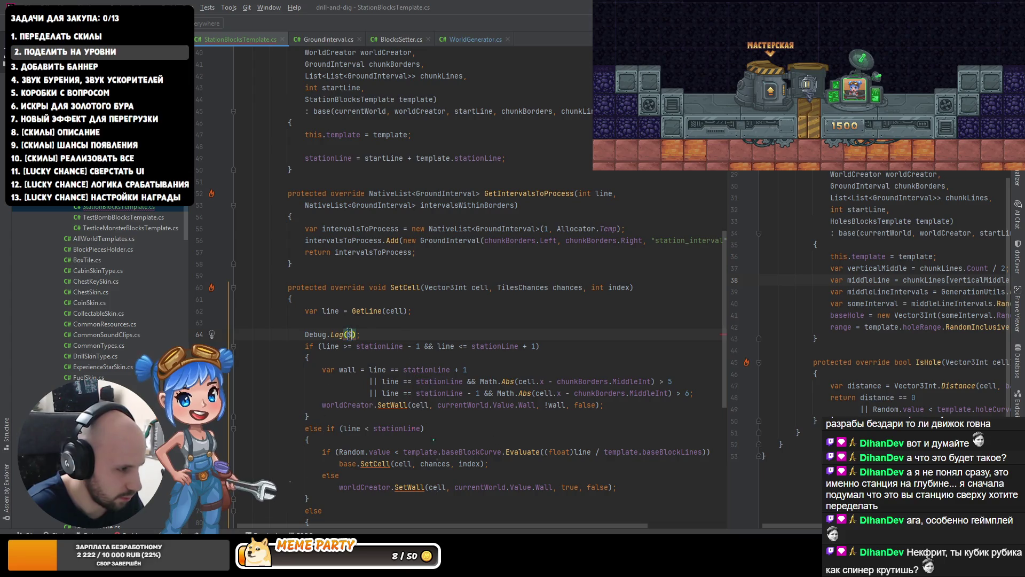
text(line} {index)
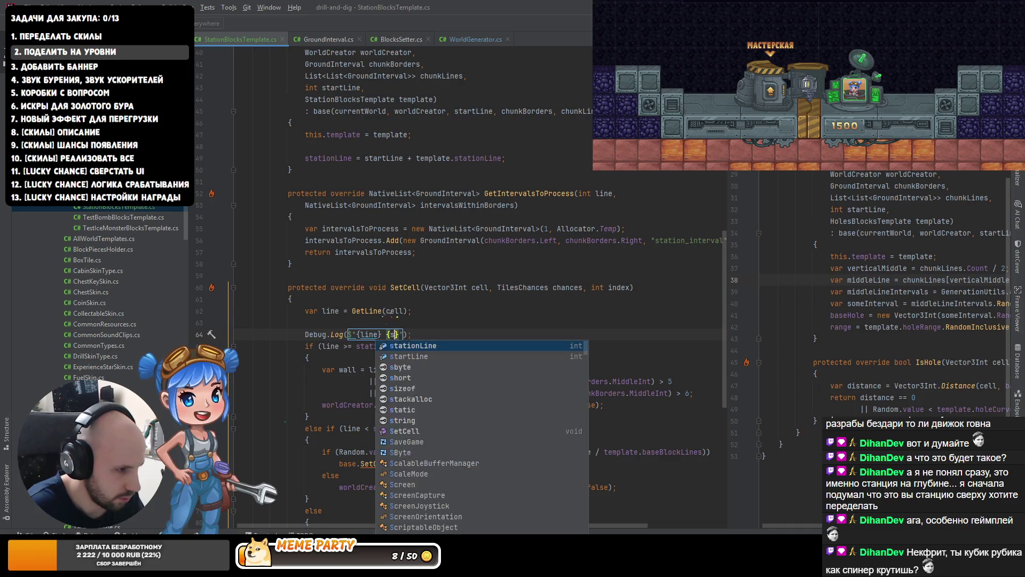
key(alt+Tab)
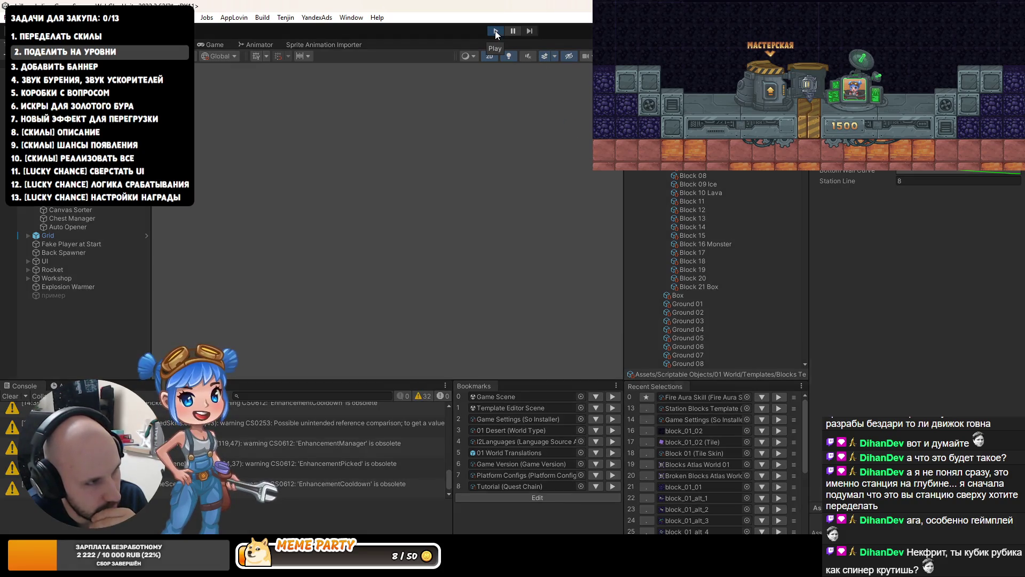
- Run the station level in play mode to check the log output, then scroll back up in Rider
click(495, 31)
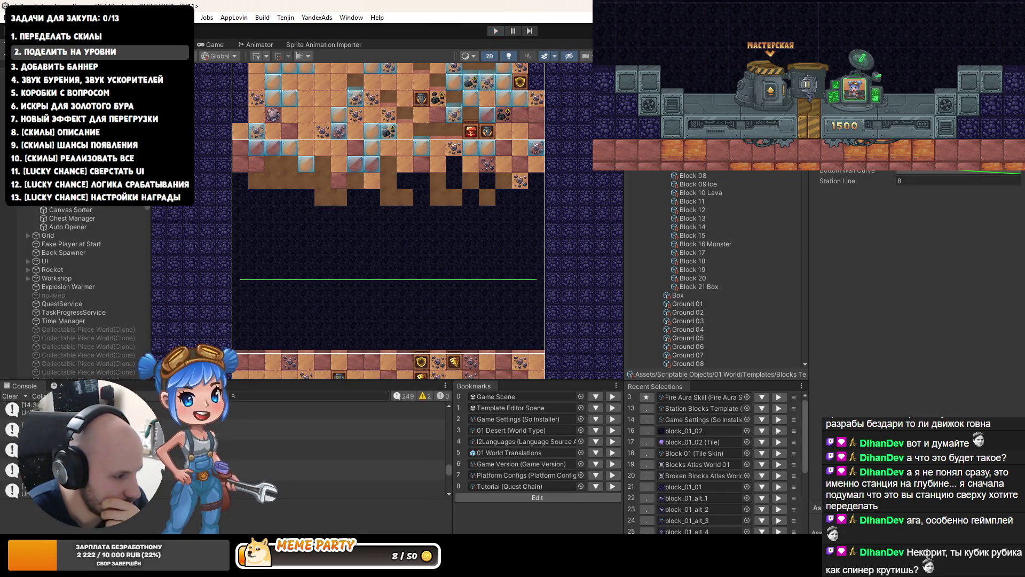
key(alt+Tab)
scroll(420, 333, up, 5)
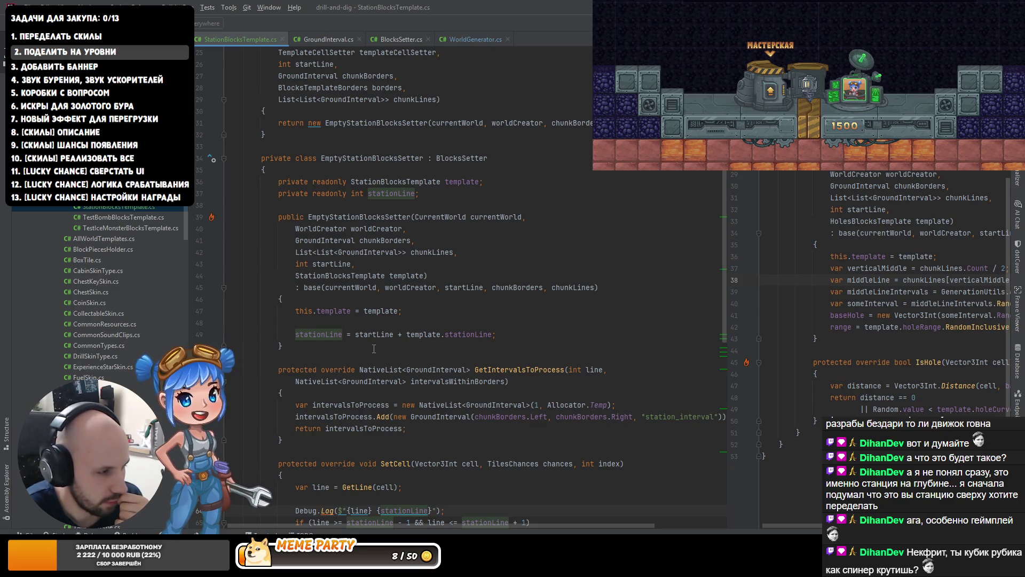
- Cut the stationLine assignment out of the EmptyStationBlocksSetter constructor
click(324, 335)
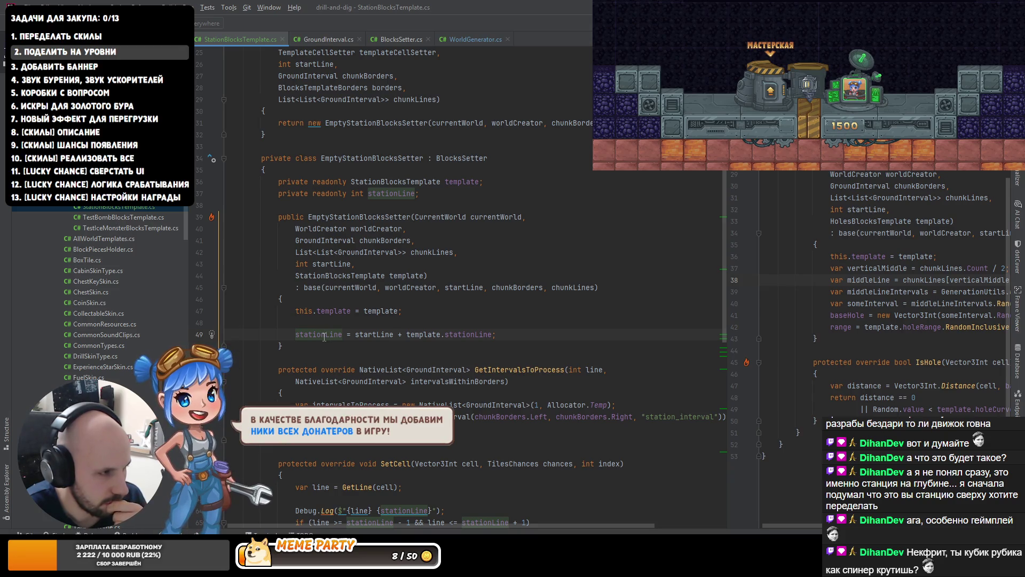
scroll(325, 334, down, 1)
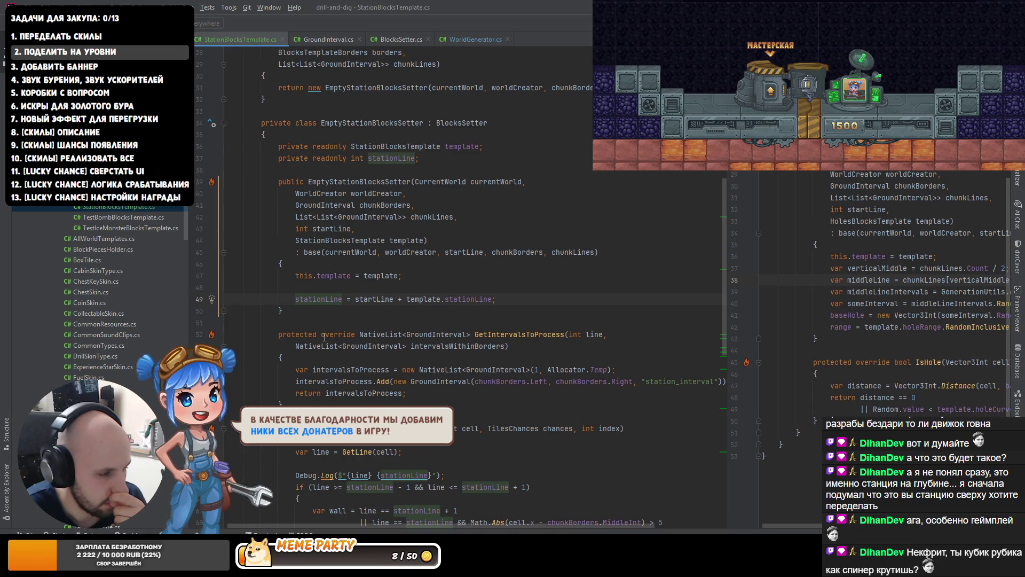
scroll(324, 337, down, 13)
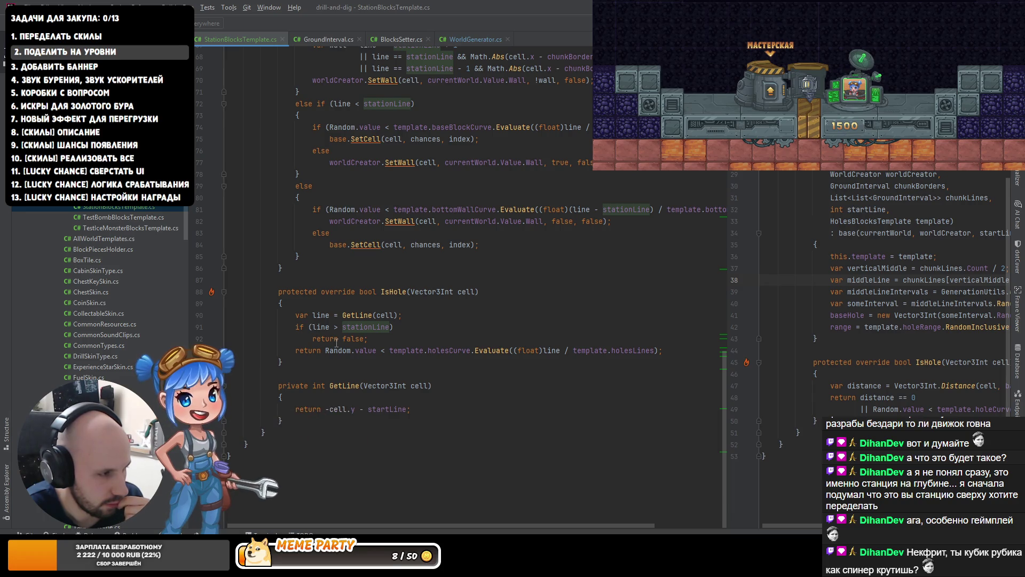
scroll(336, 343, up, 12)
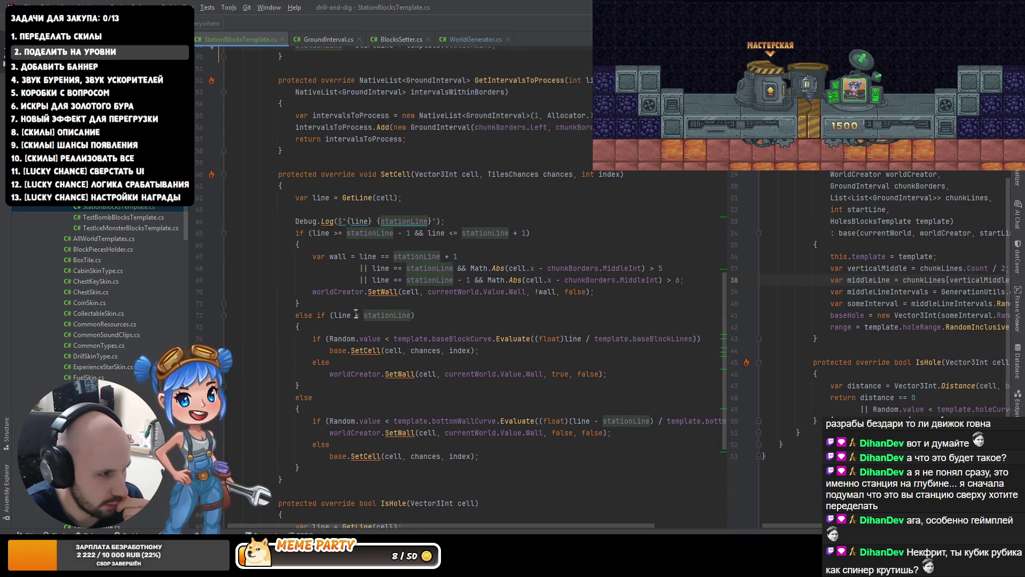
click(352, 257)
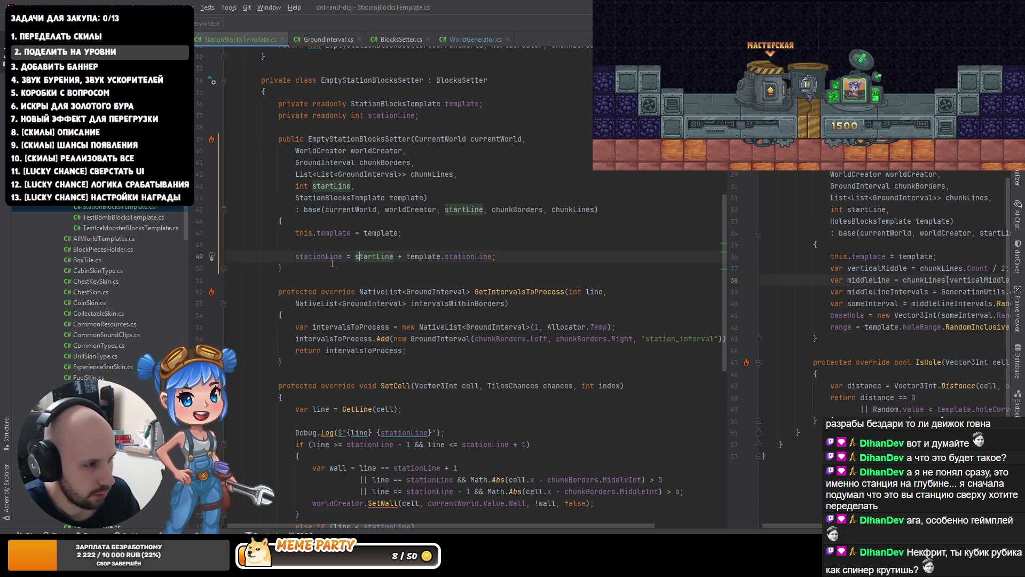
key(ctrl+x)
scroll(325, 264, up, 6)
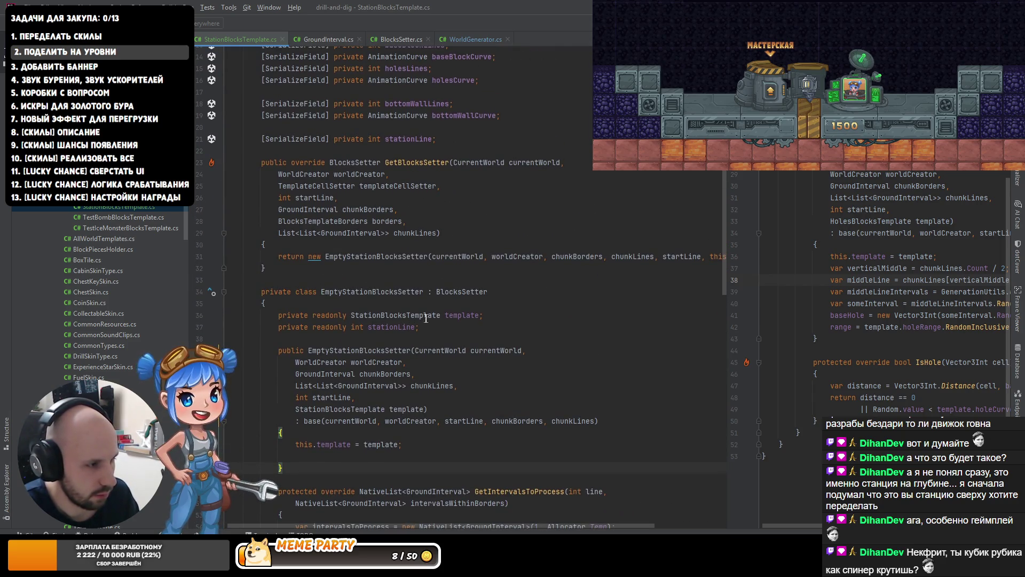
key(Delete)
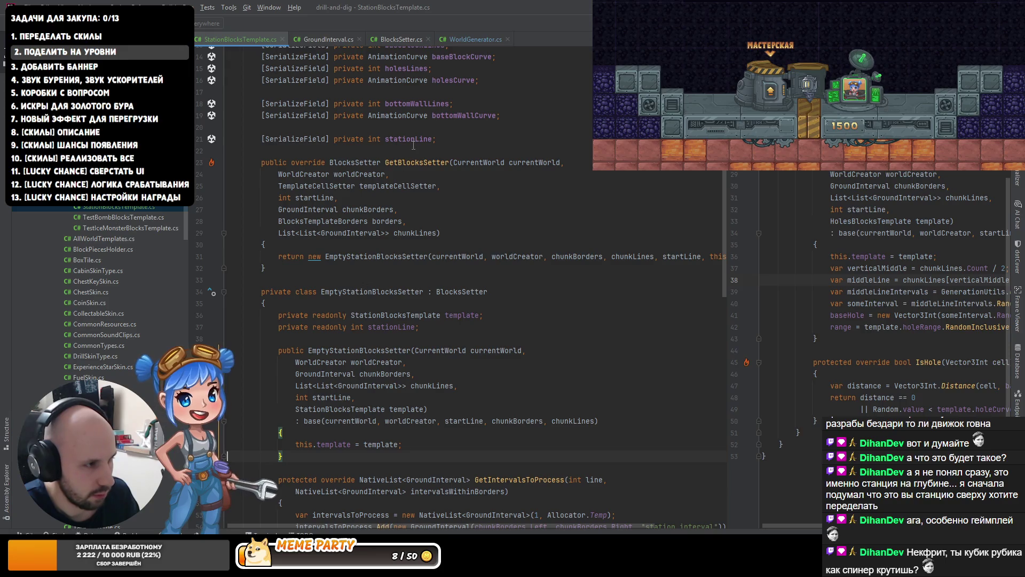
- Create a stationLine field and assign it startLine + template.stationLine in the constructor
click(414, 140)
scroll(388, 210, down, 11)
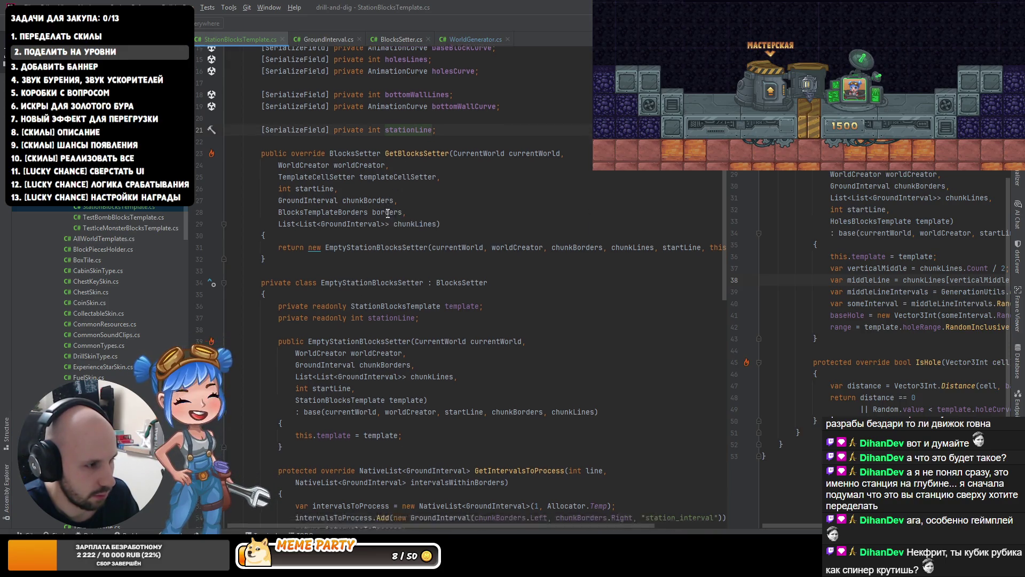
scroll(396, 308, up, 5)
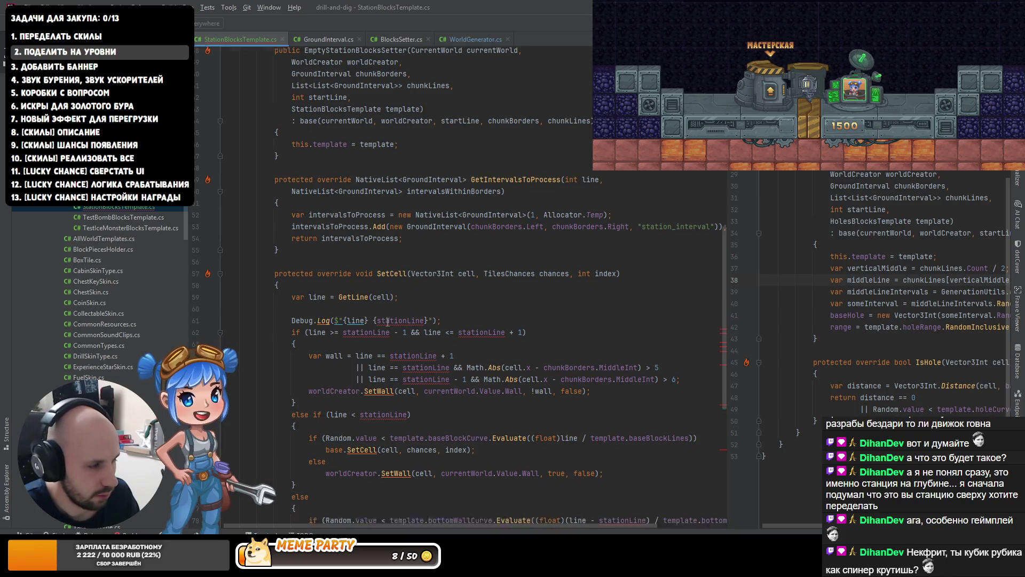
scroll(391, 288, down, 7)
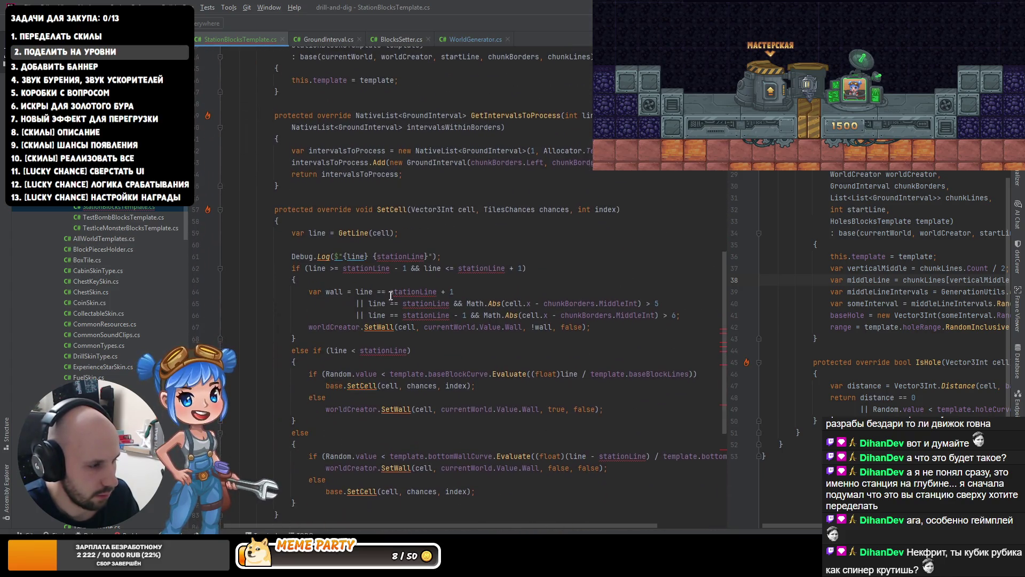
ctrl+click(401, 256)
key(ctrl+alt+Left)
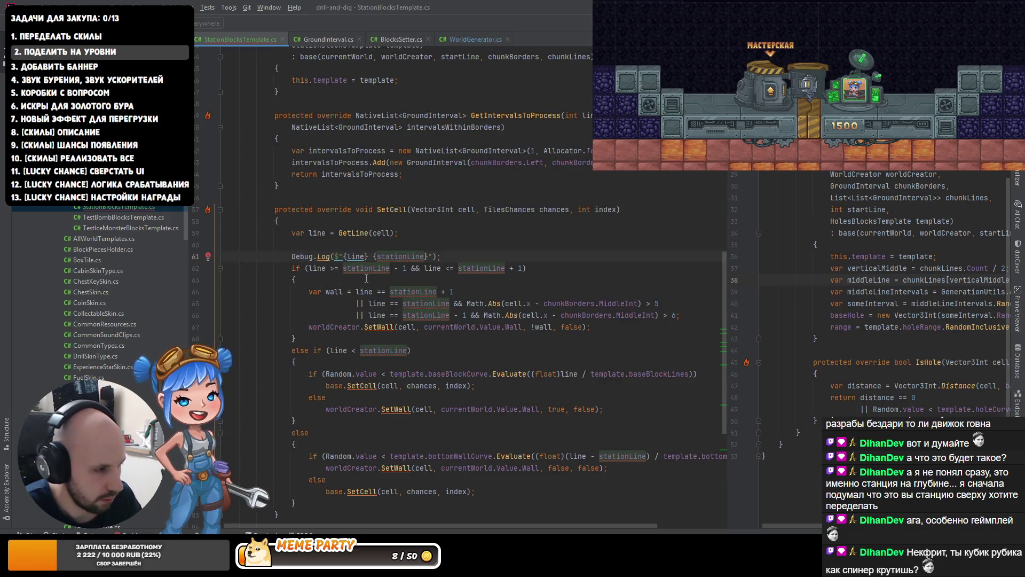
scroll(366, 278, up, 4)
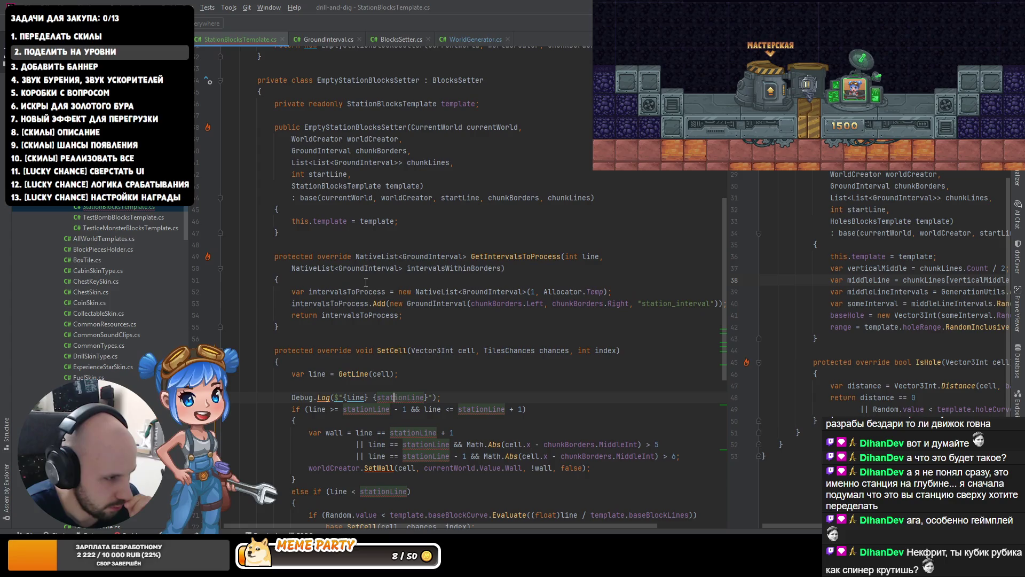
key(alt+Return)
key(Return)
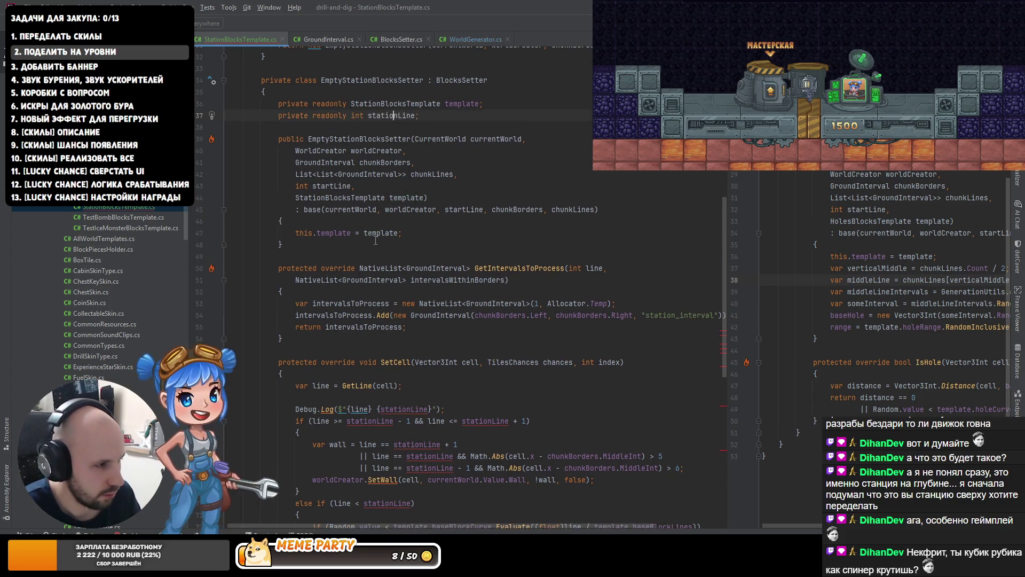
text(stationLine = startLine + template.stationLine;)
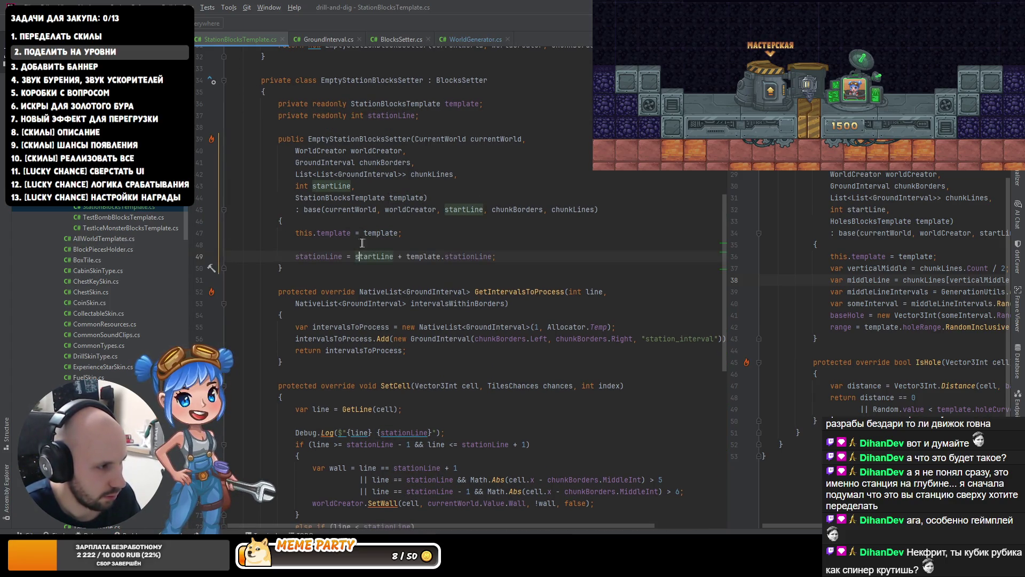
- Change the assignment to stationLine = template.stationLine and start play mode in Unity
click(299, 244)
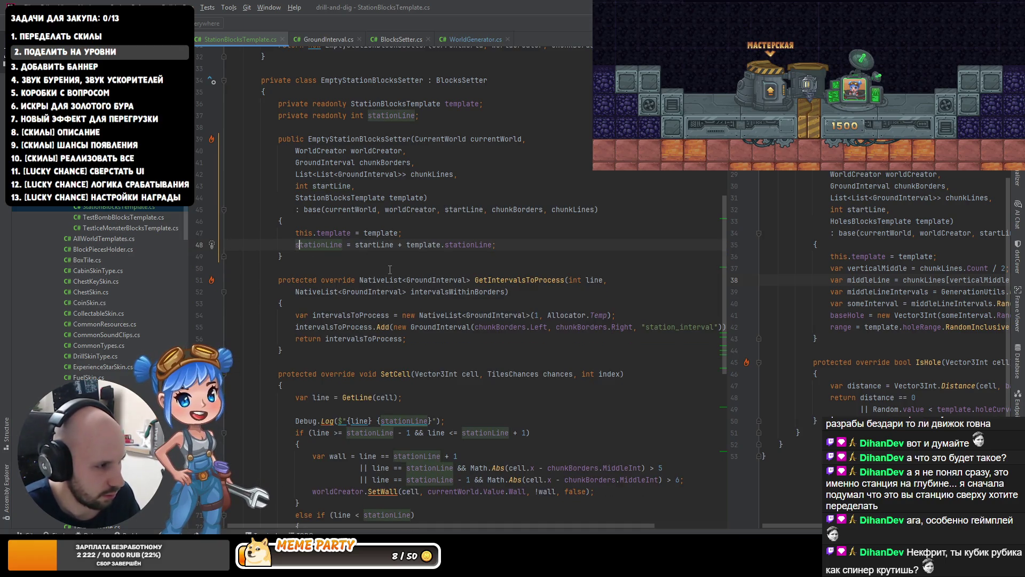
text(this.)
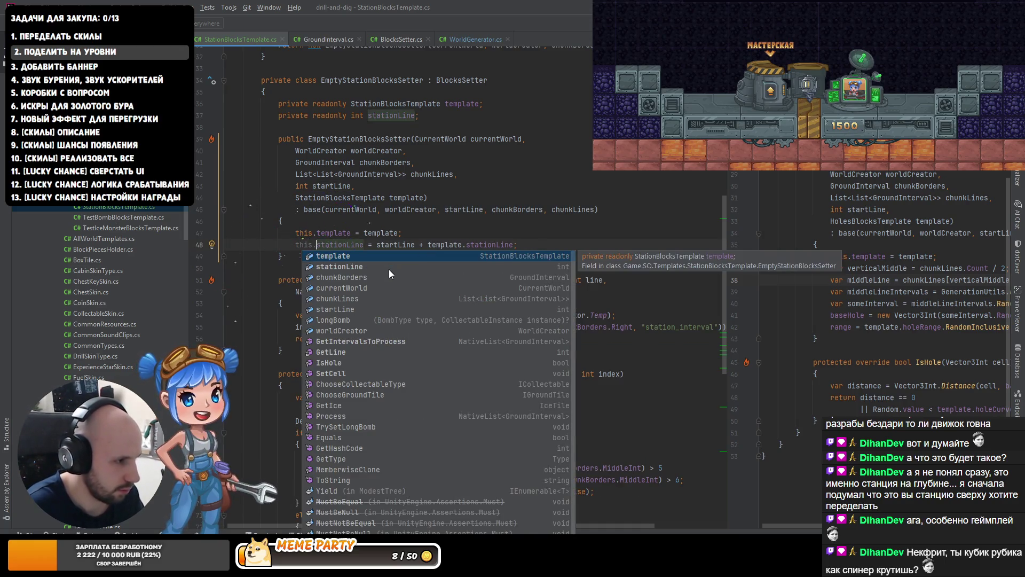
key(BackSpace)
key(BackSpace)
key(BackSpace)
key(ctrl+Right)
key(ctrl+Right)
key(ctrl+Right)
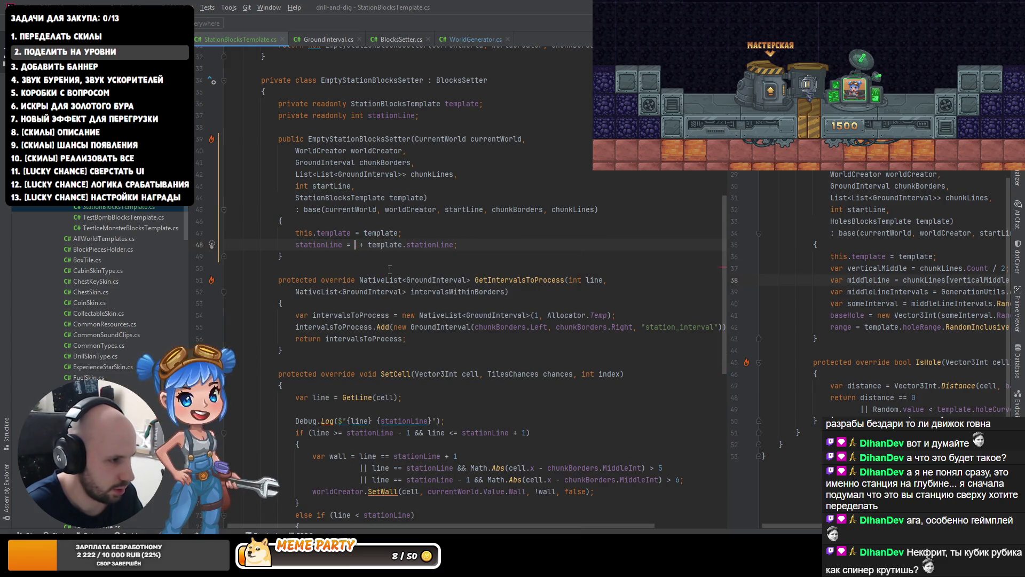
key(ctrl+Delete)
key(ctrl+Delete)
key(alt+Tab)
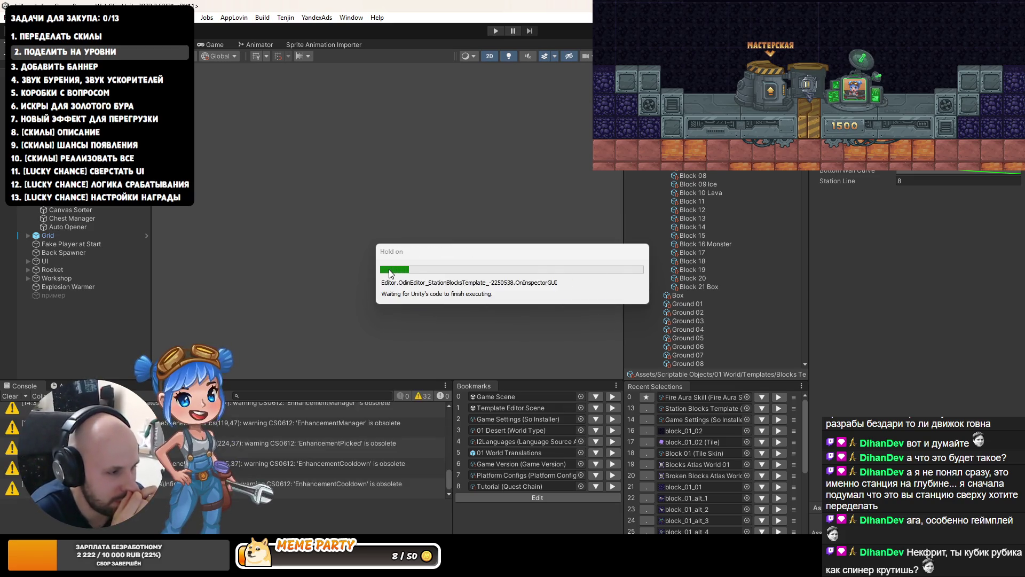
click(496, 31)
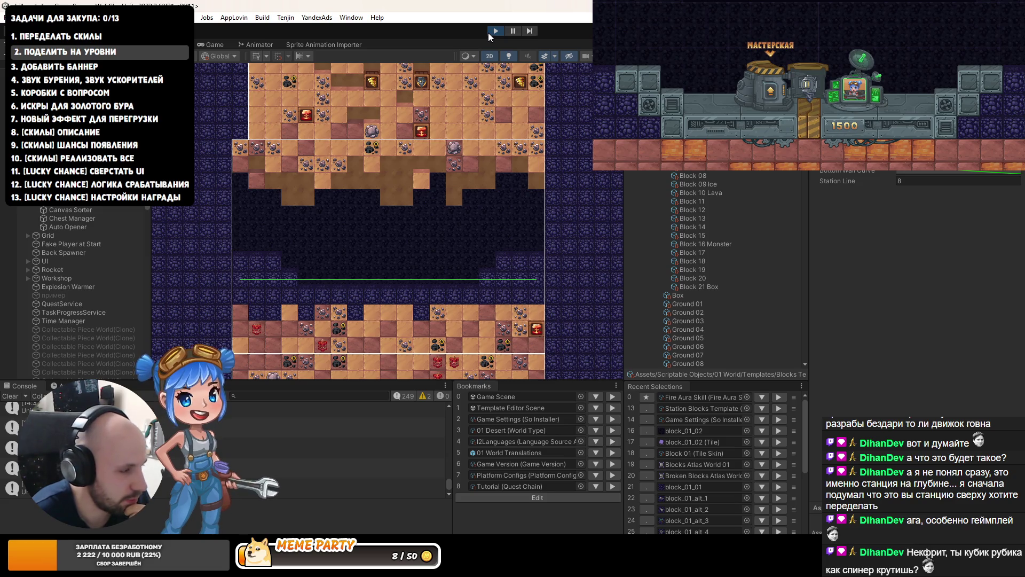
- Stop play mode, regenerate the station level in a second run, then stop again
click(488, 33)
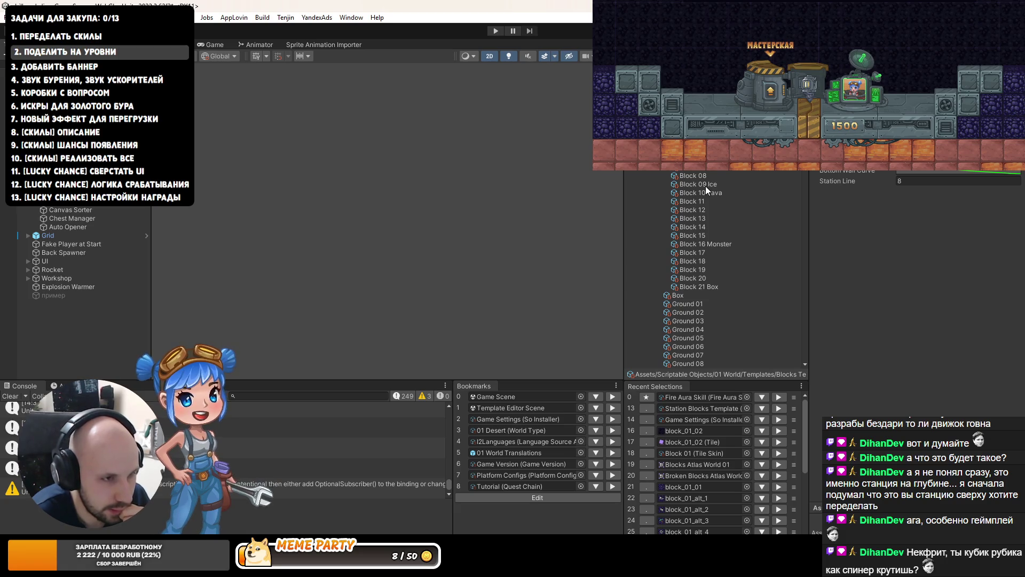
click(491, 34)
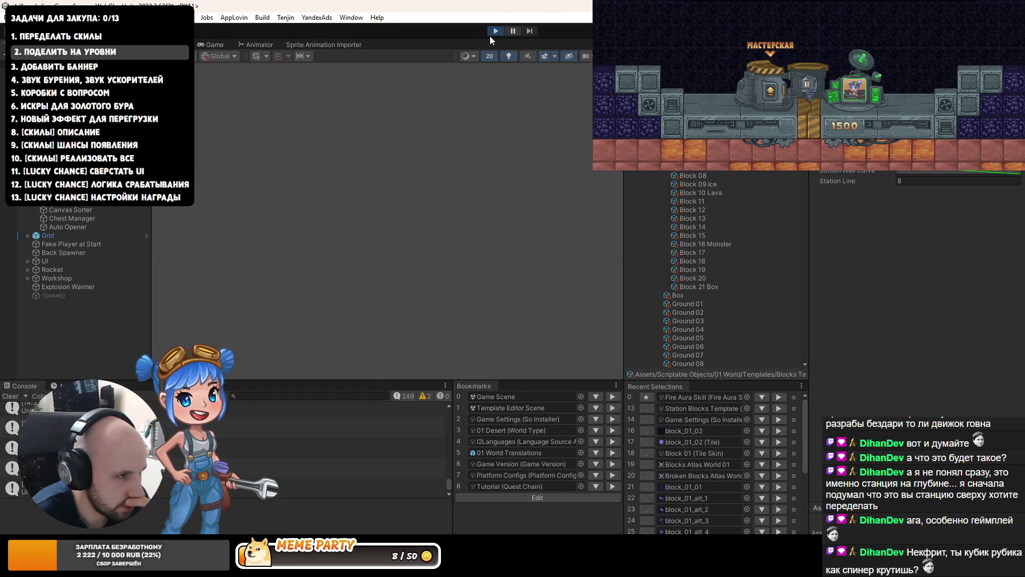
click(490, 36)
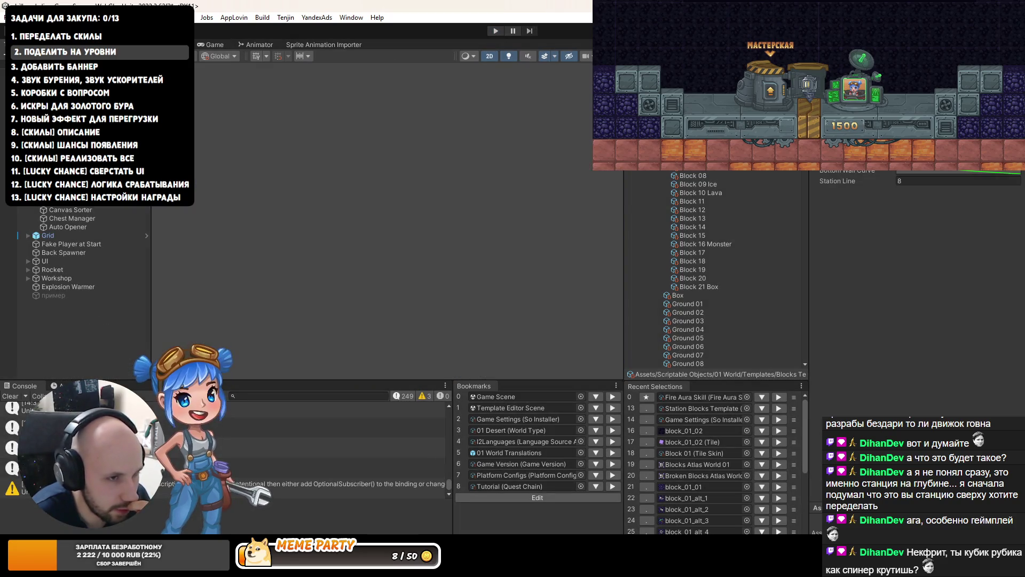
- Append '- 2' after stationLine in the else branch's bottomWallCurve evaluation
key(alt+Tab)
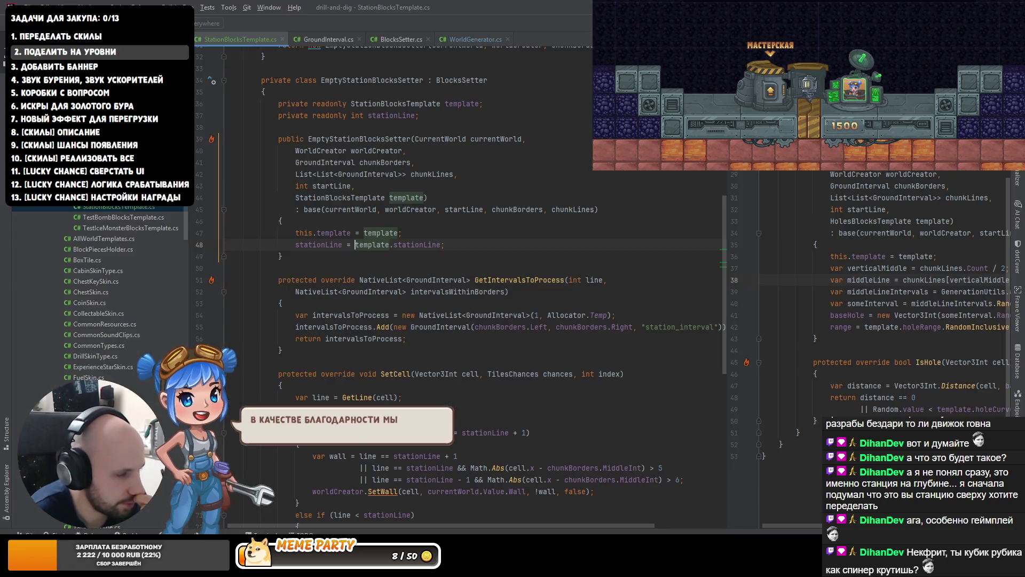
scroll(385, 358, down, 15)
scroll(384, 359, up, 5)
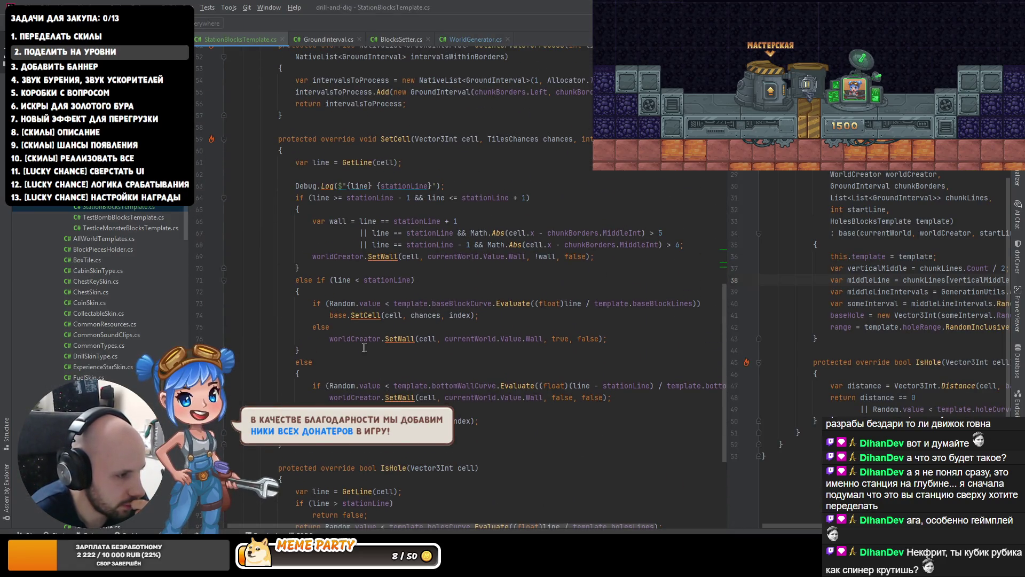
click(326, 362)
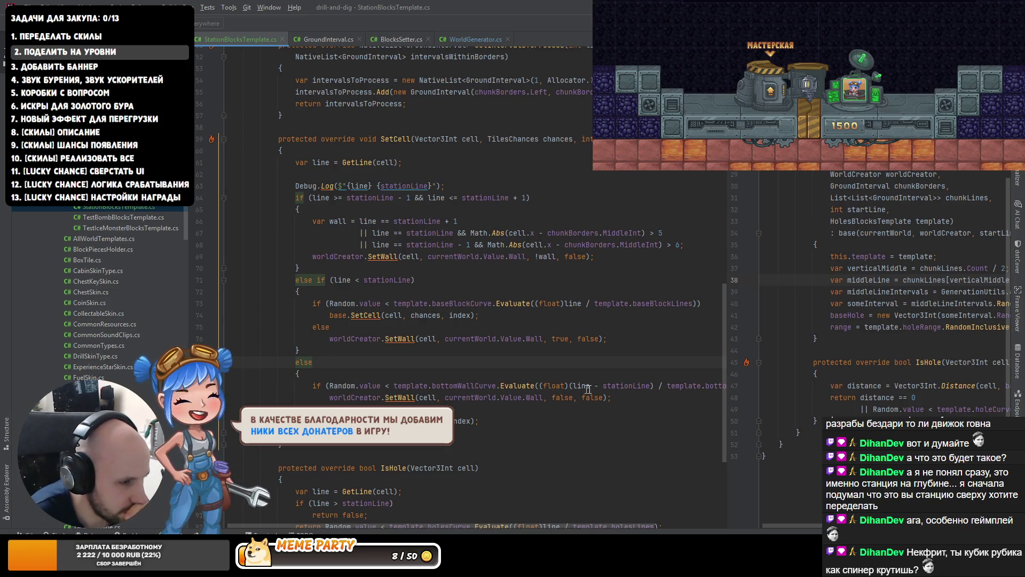
click(650, 385)
scroll(563, 408, down, 1)
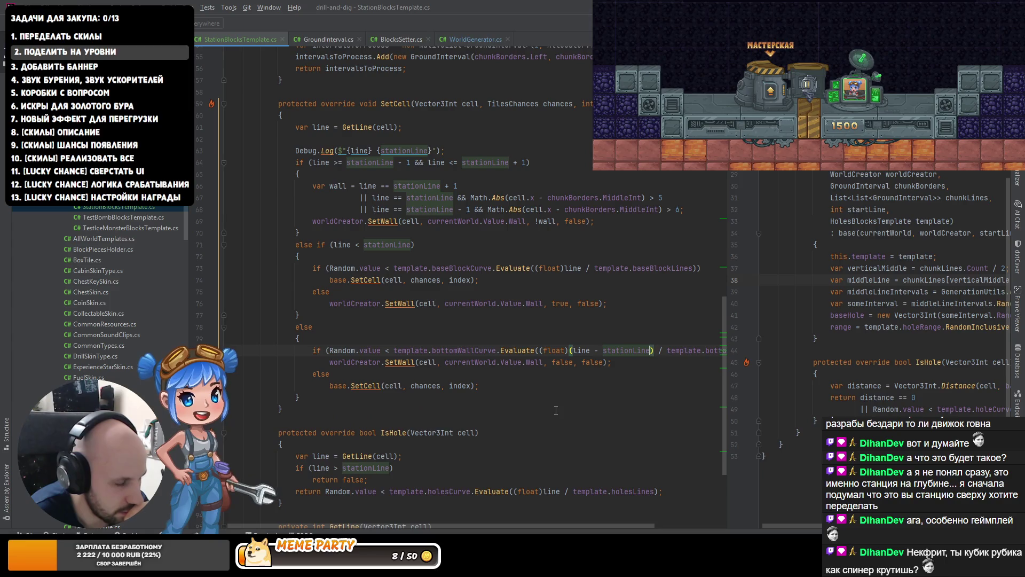
drag(732, 334, 784, 334)
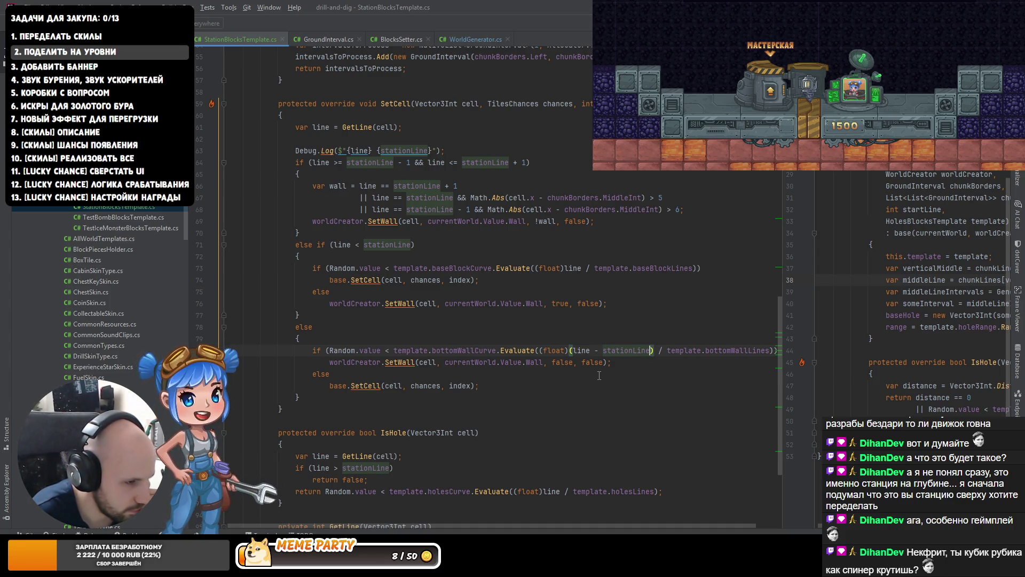
text(- )
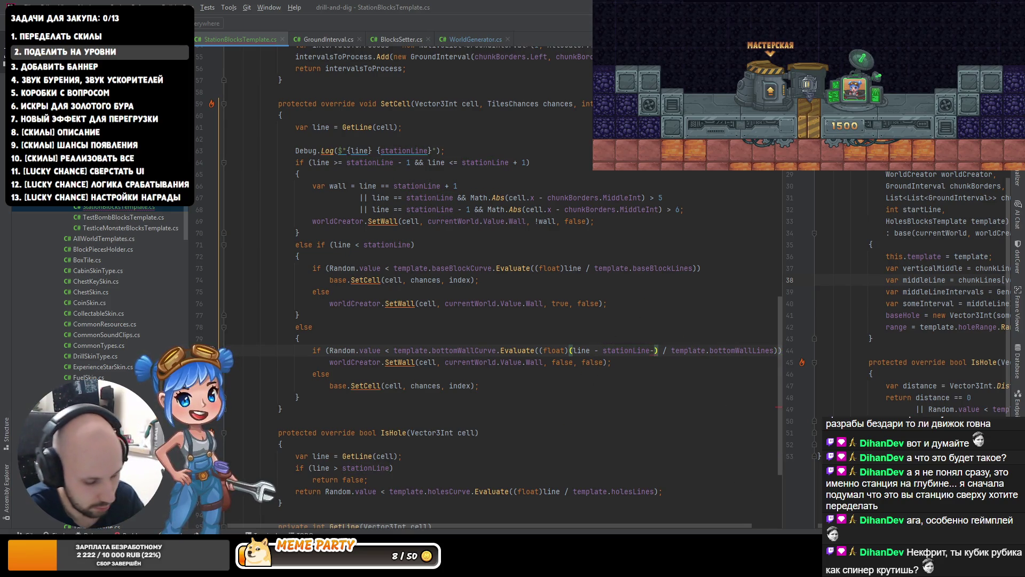
text(2)
key(ctrl+alt+l)
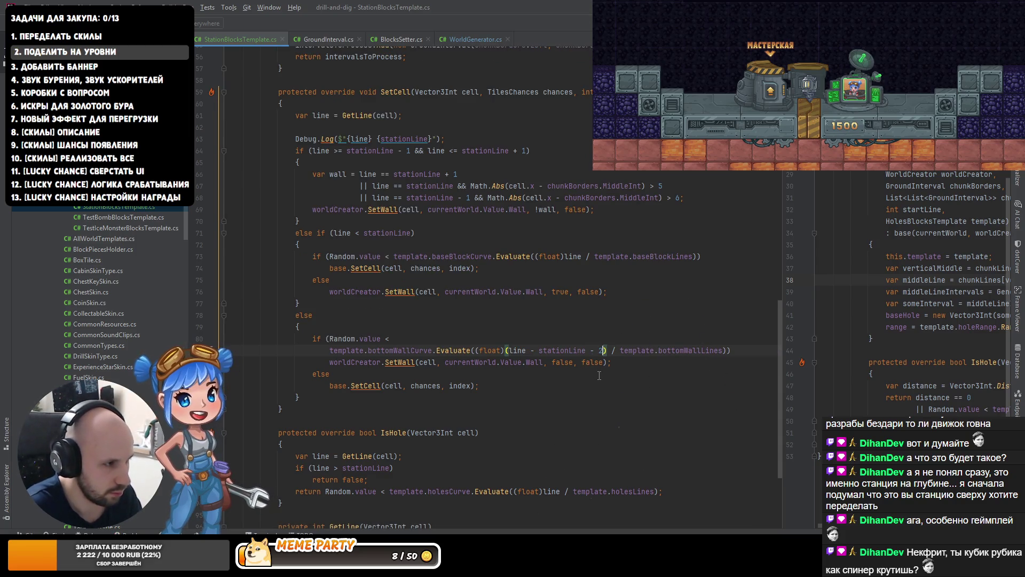
click(567, 400)
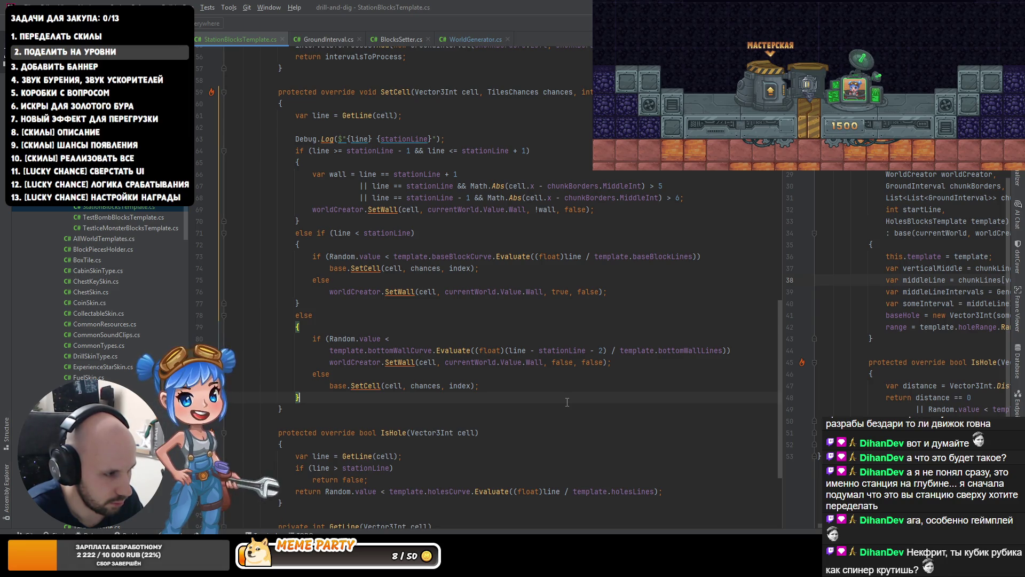
key(alt+Tab)
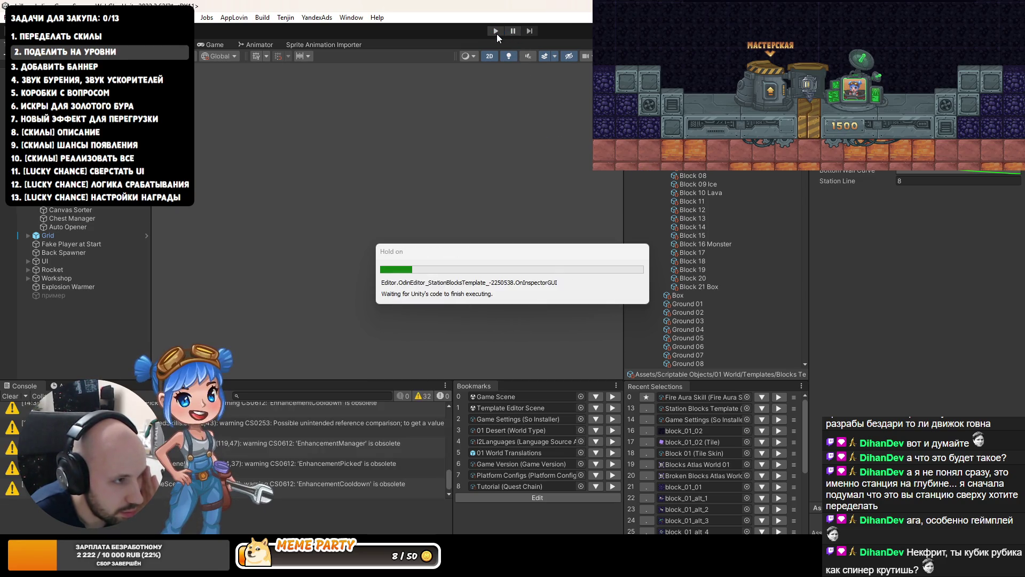
click(498, 31)
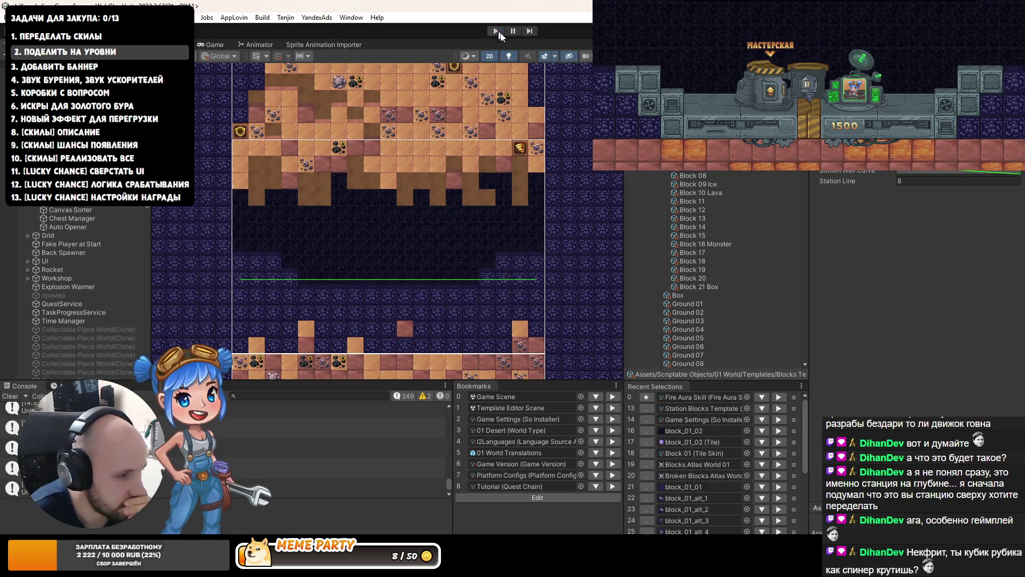
click(498, 31)
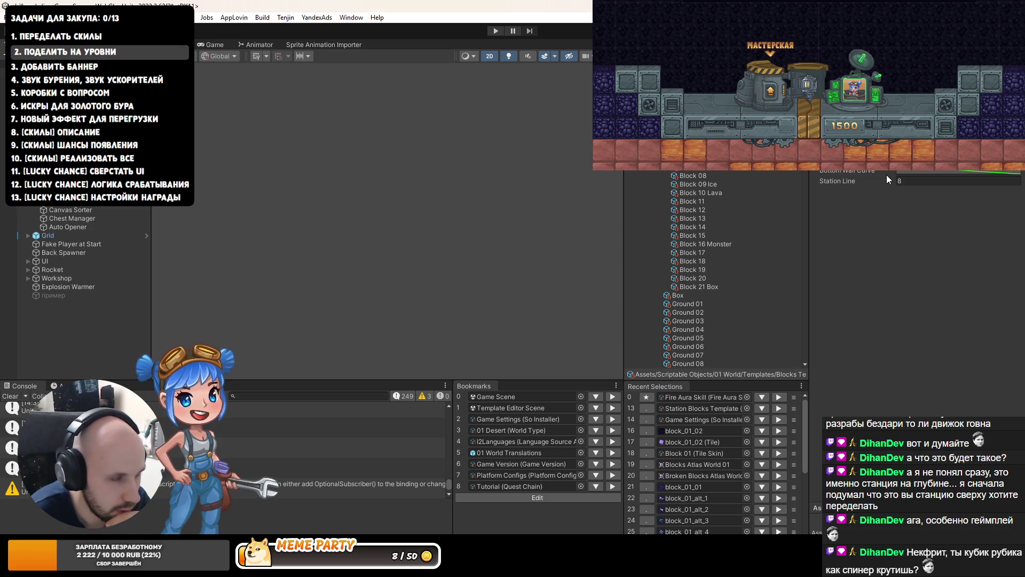
click(494, 32)
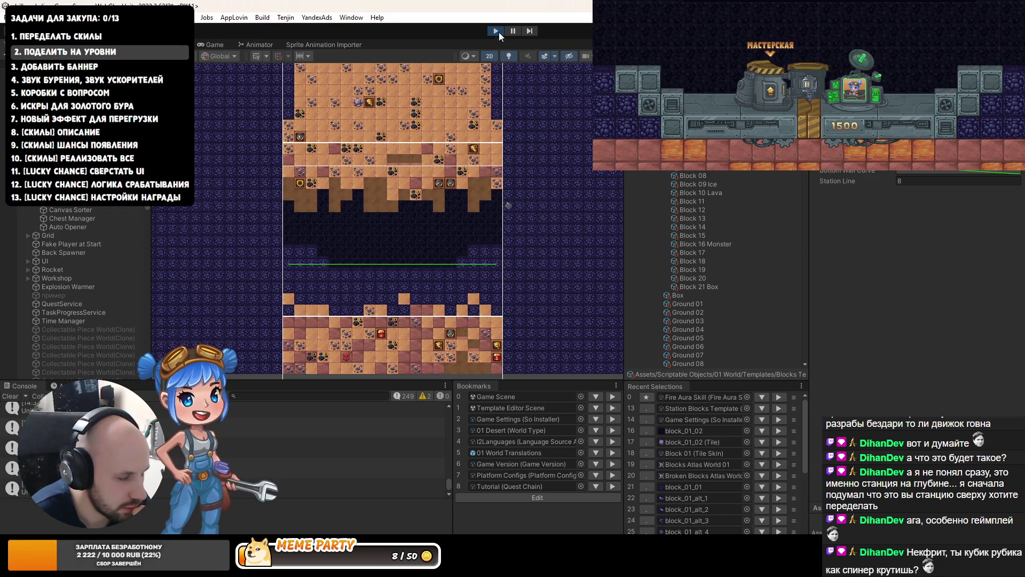
- Stop play mode and set the bottom wall curve's first keyframe value to 0.8
click(47, 236)
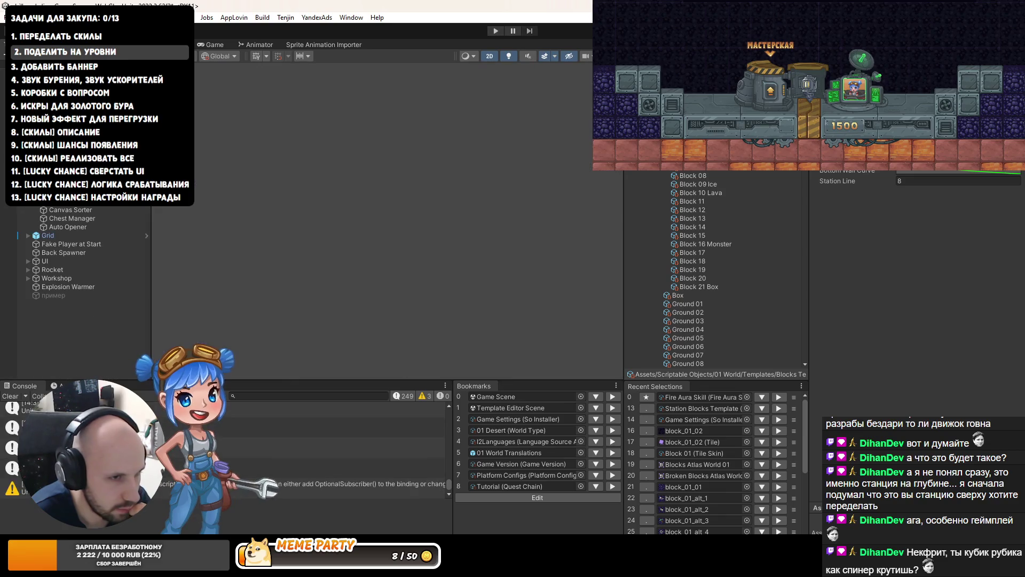
click(908, 171)
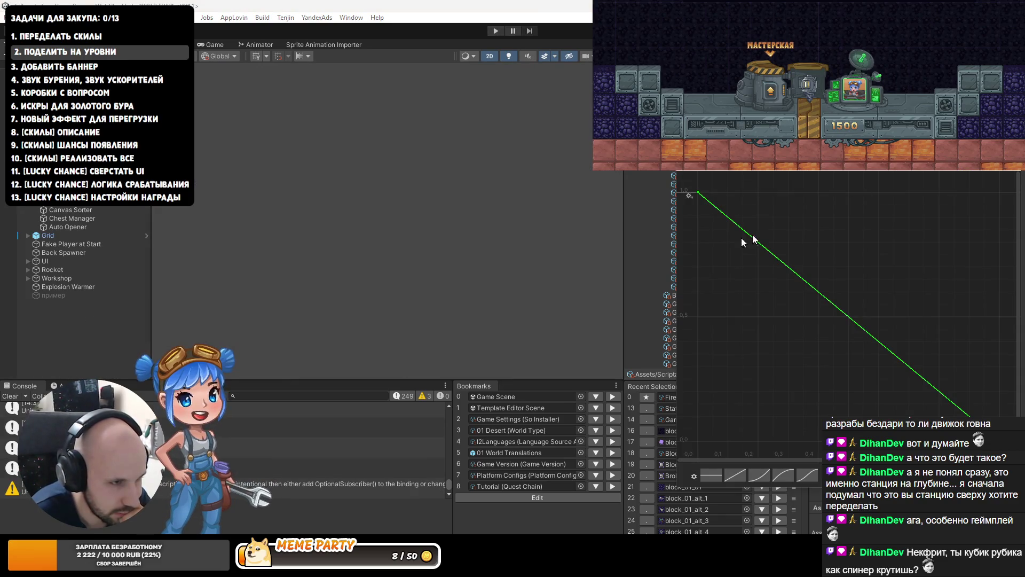
right_click(700, 194)
click(716, 207)
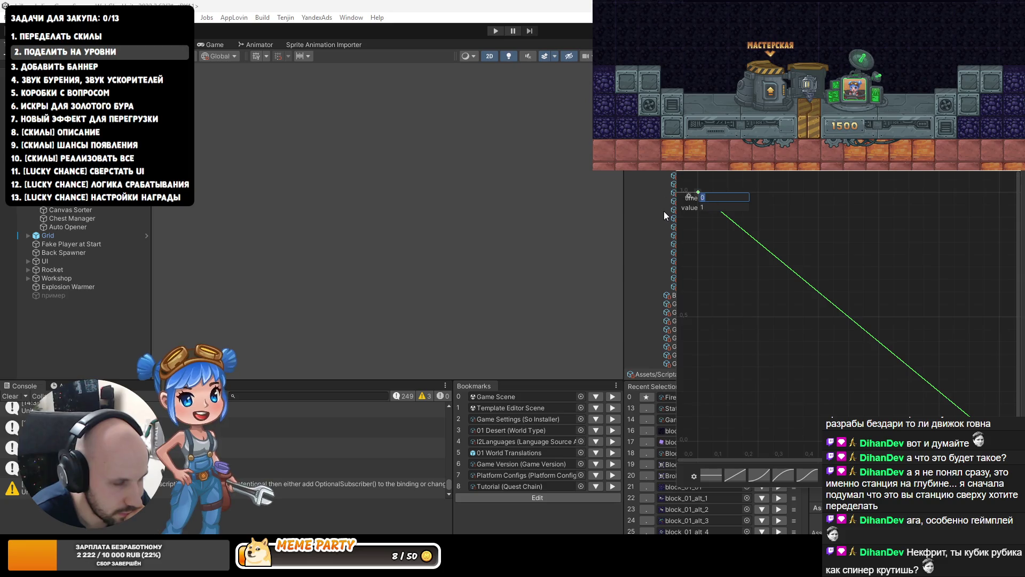
text(0.8)
key(Return)
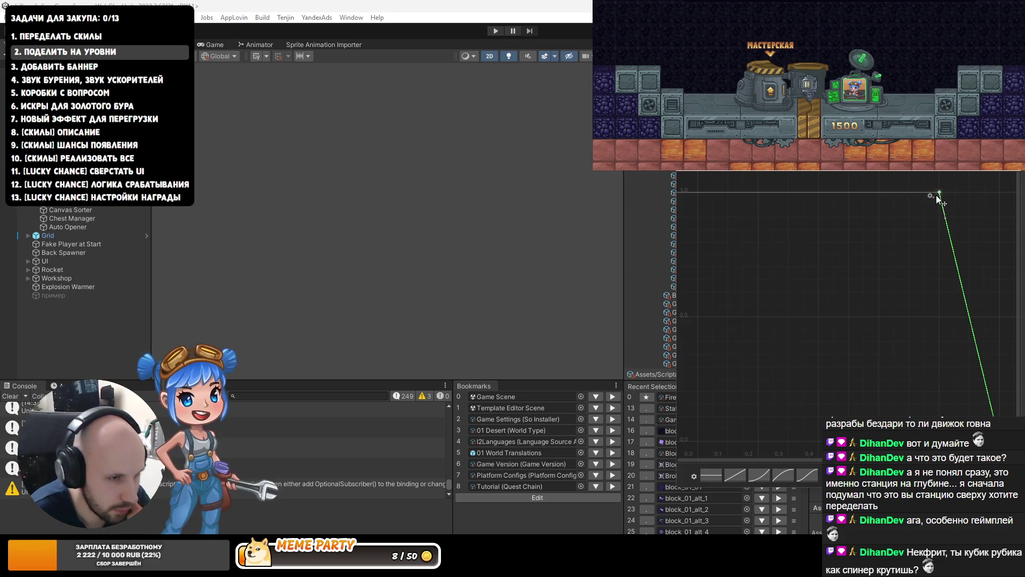
key(ctrl+z)
right_click(698, 194)
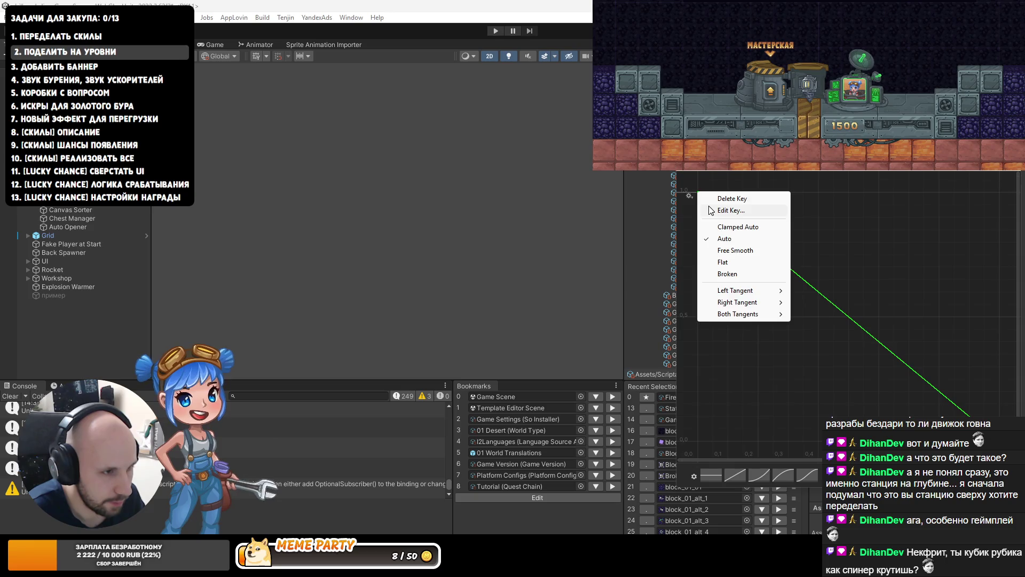
click(712, 207)
text(.8)
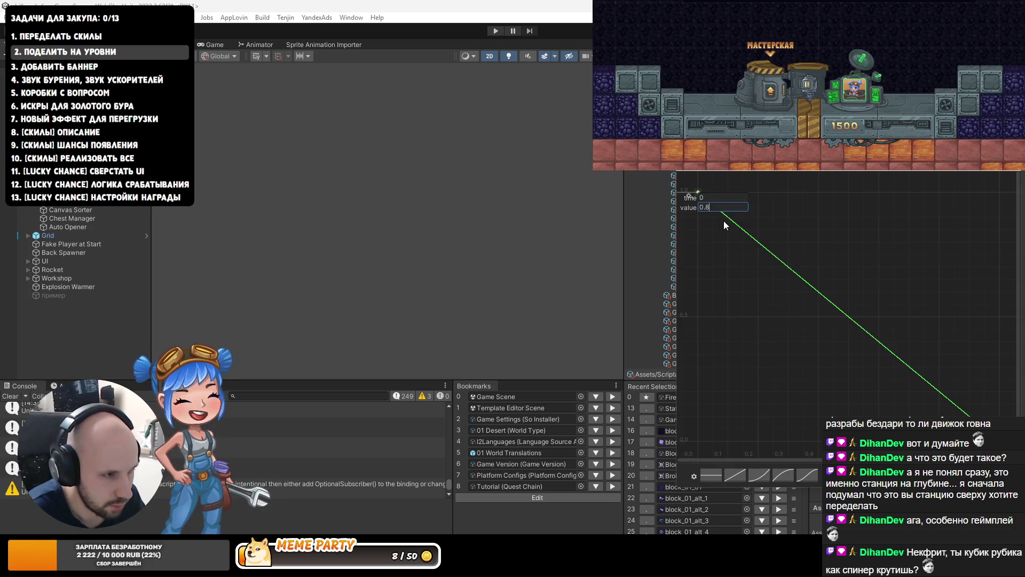
key(Return)
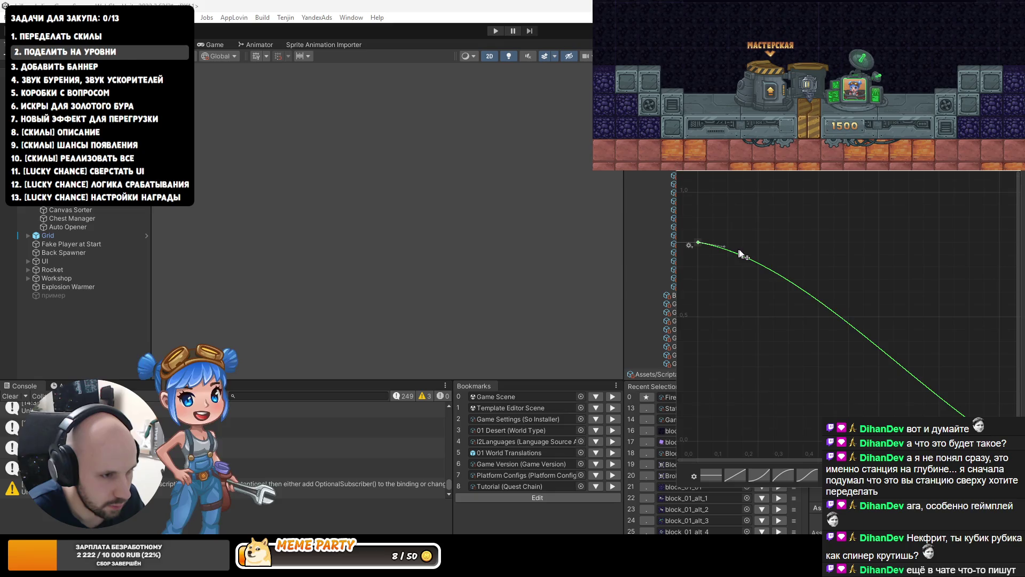
- Test the level in play mode, adjust the first curve key's options, and play again
click(497, 31)
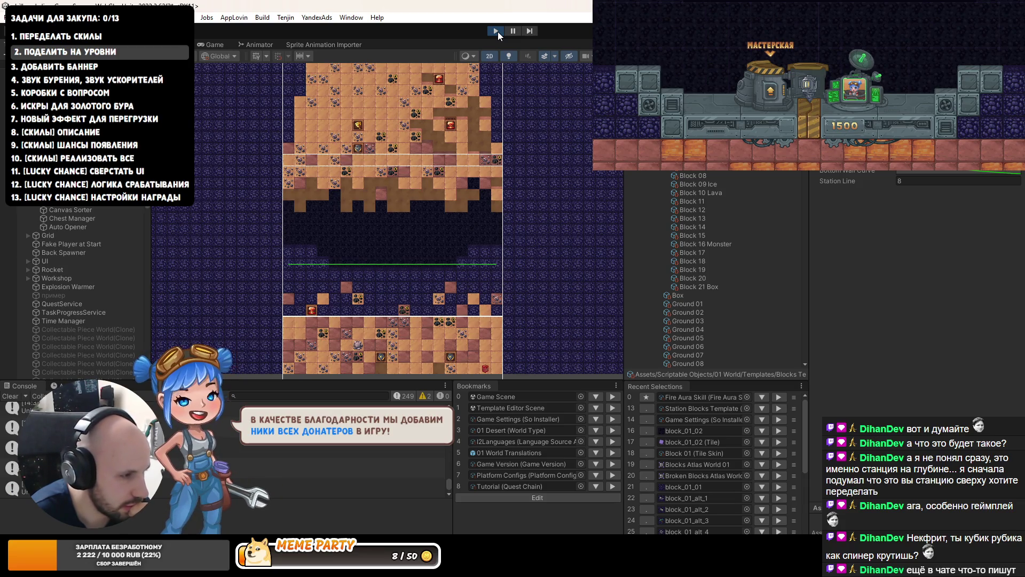
click(497, 31)
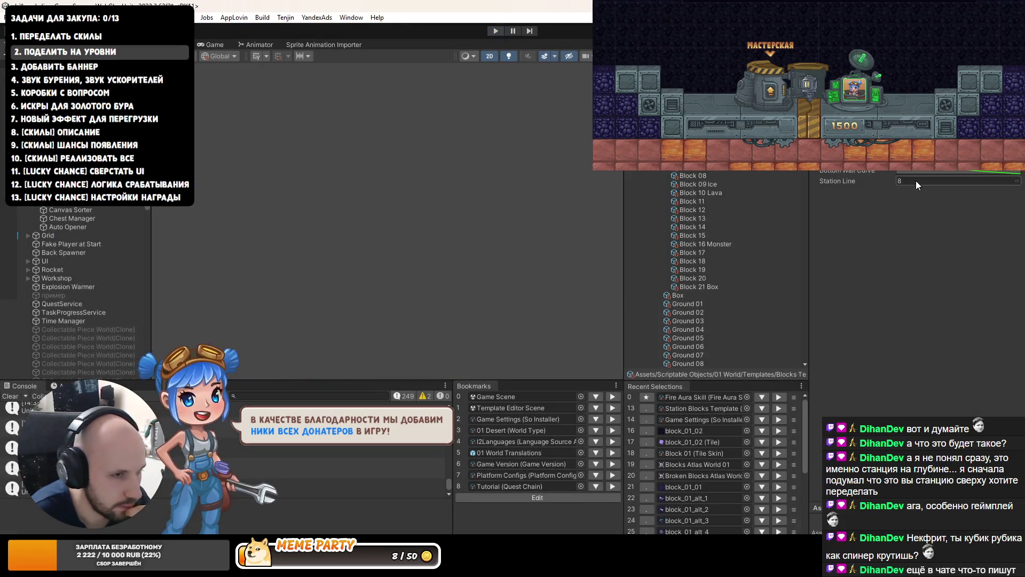
click(909, 173)
right_click(699, 195)
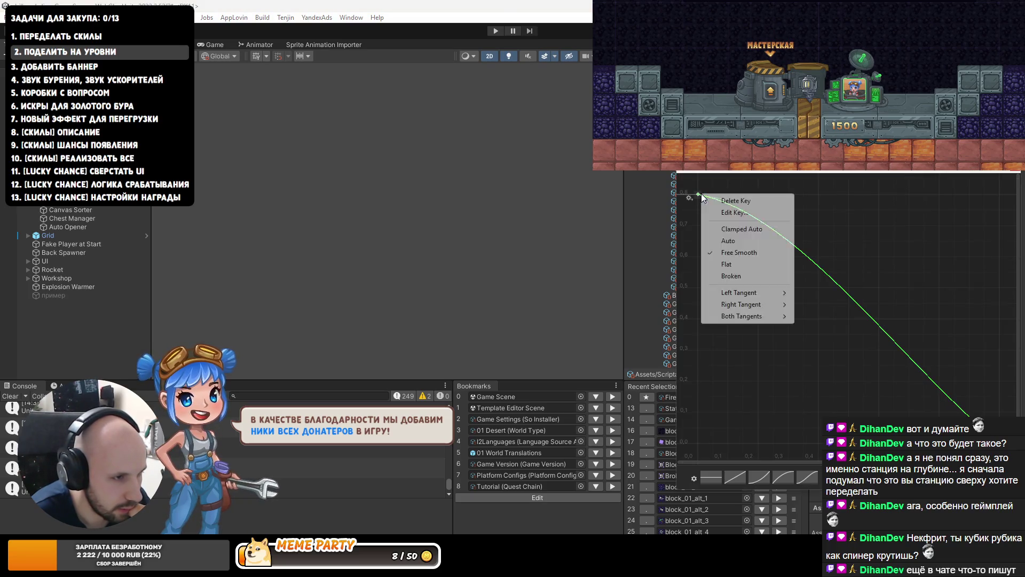
click(750, 214)
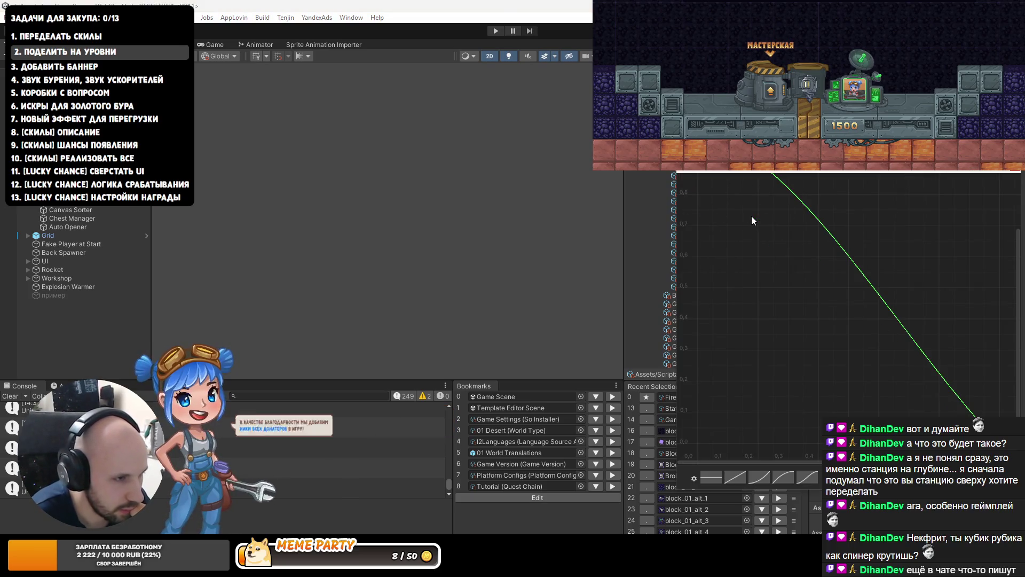
click(495, 32)
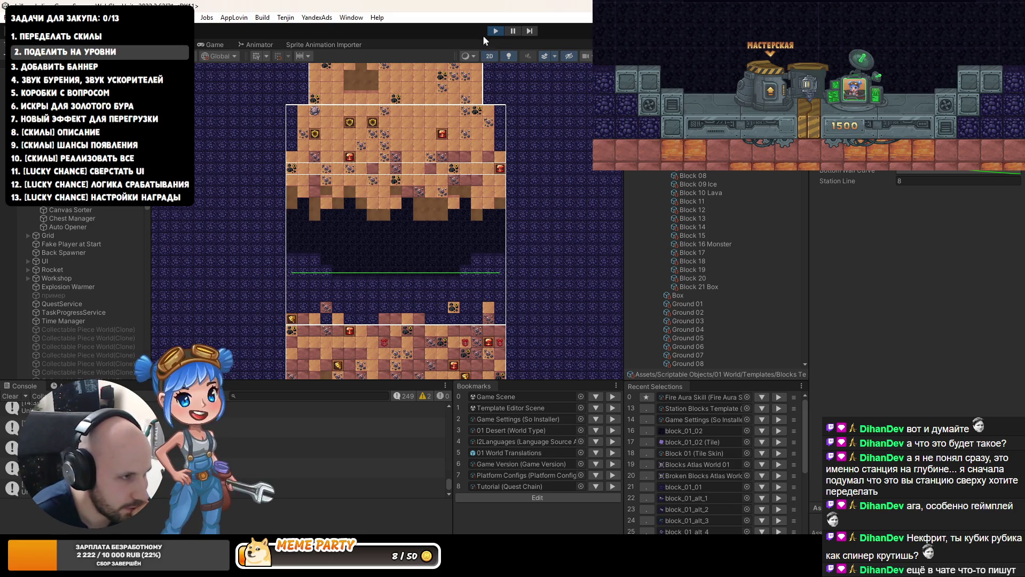
- Maximize and restore the Game view, regenerate the level once more, then stop and return to SetCell
double_click(215, 44)
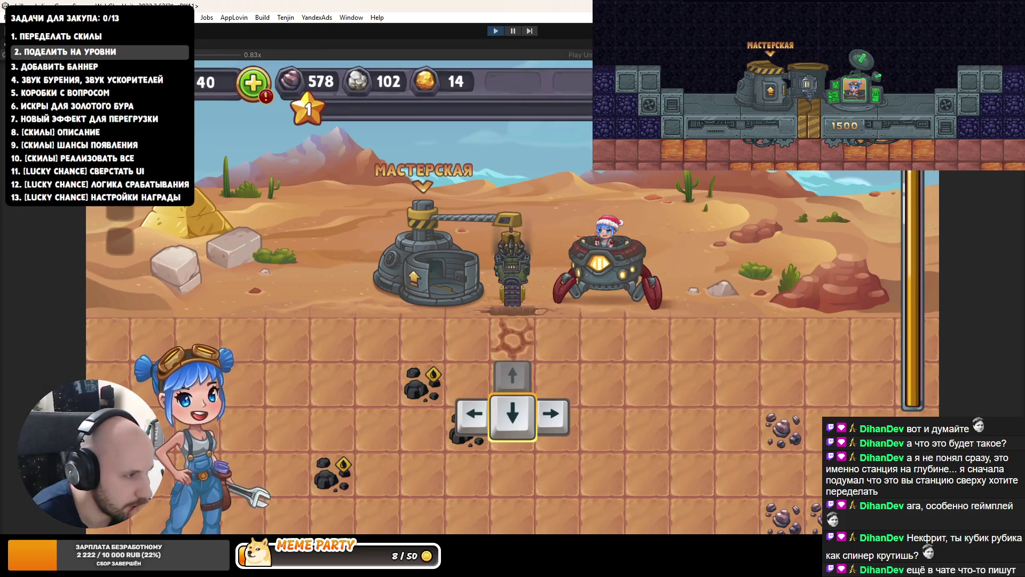
click(495, 30)
click(495, 30)
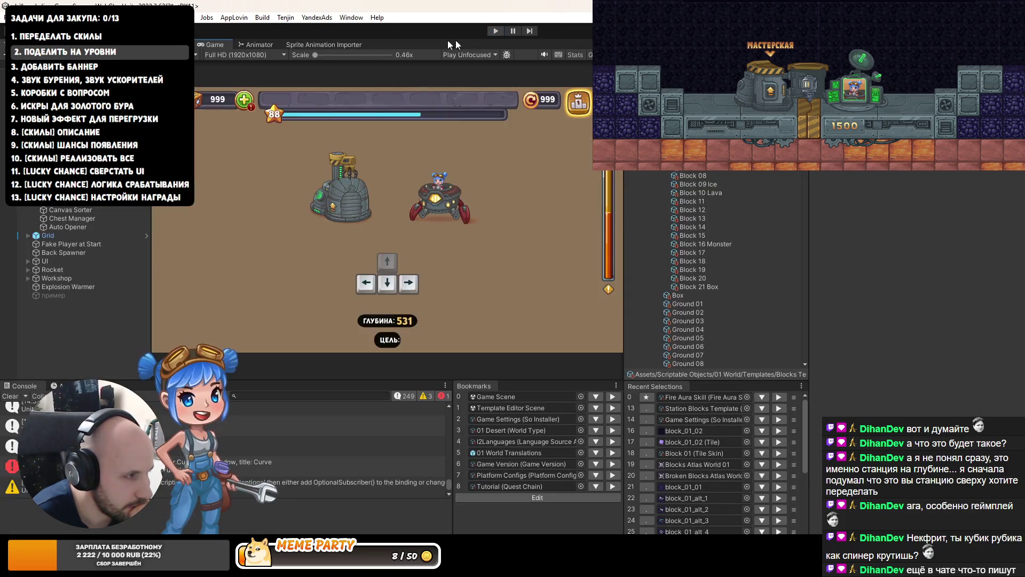
click(493, 28)
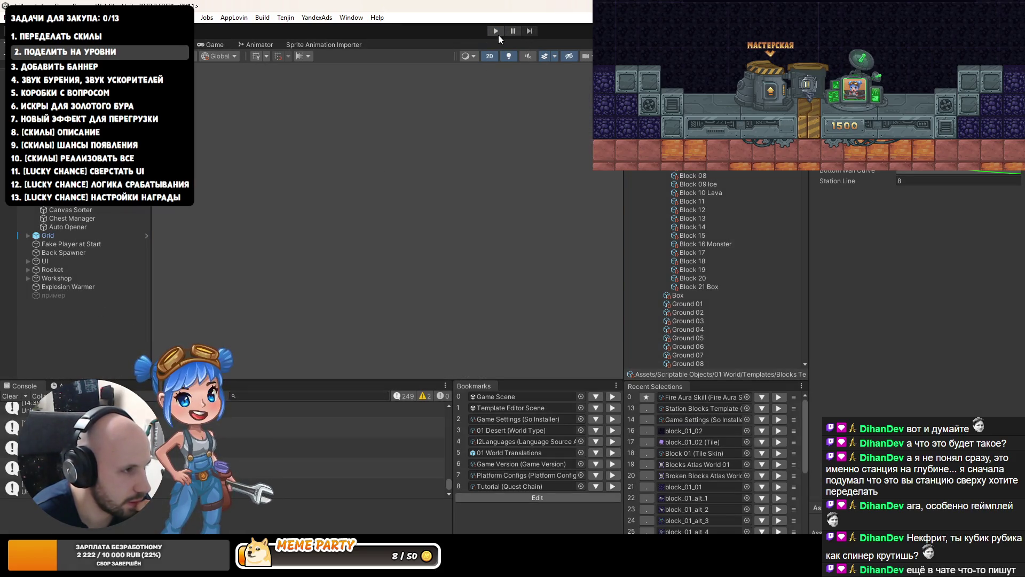
click(498, 35)
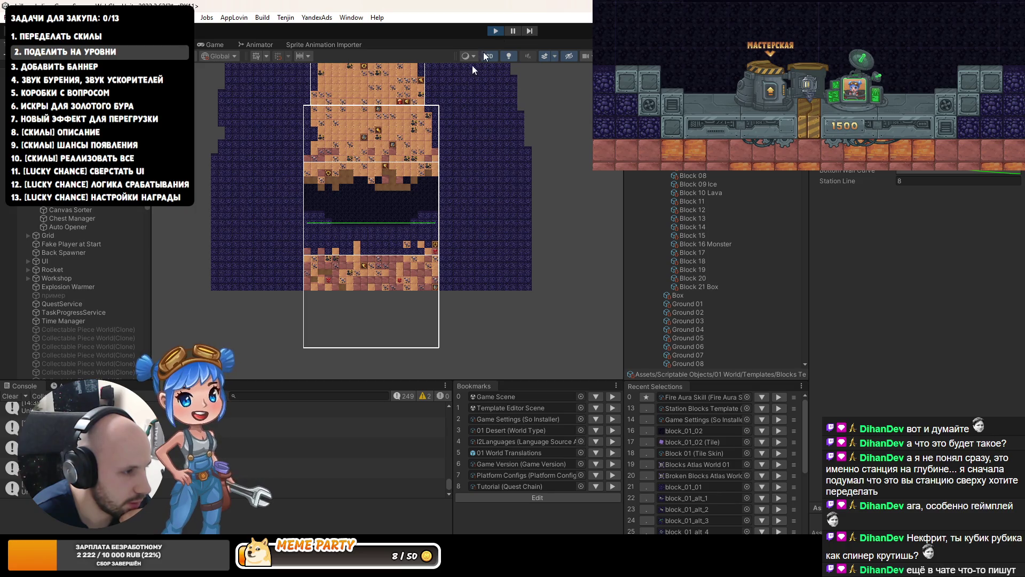
scroll(342, 251, up, 4)
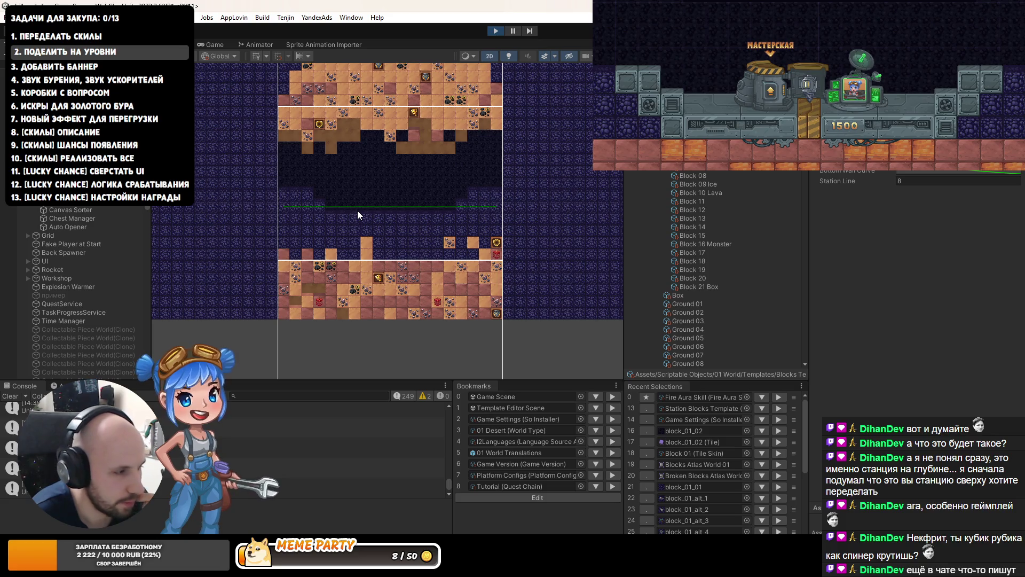
click(497, 32)
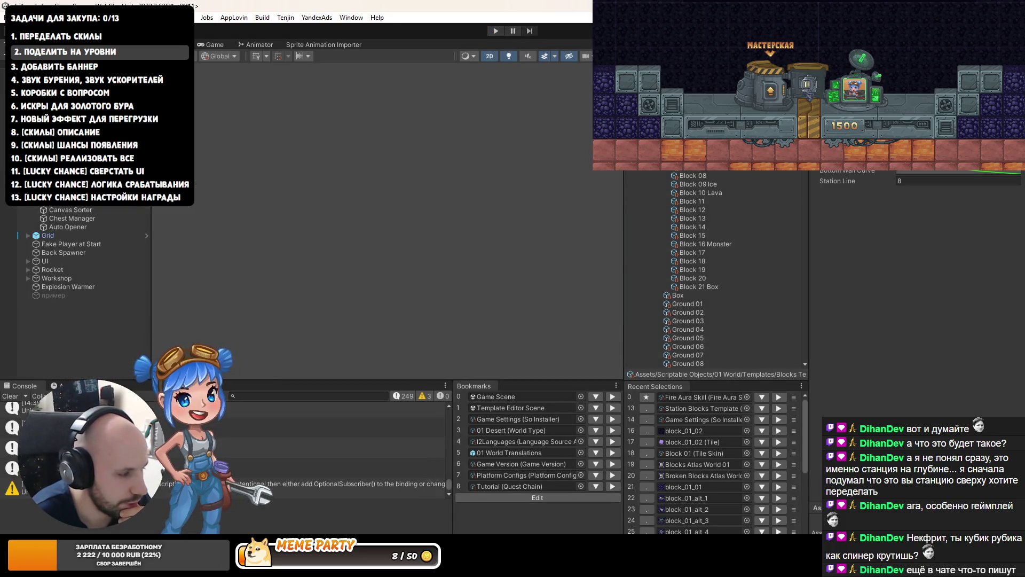
key(alt+Tab)
scroll(404, 267, down, 1)
- Highlight the usages of stationLine and go to its field declaration
scroll(404, 267, up, 2)
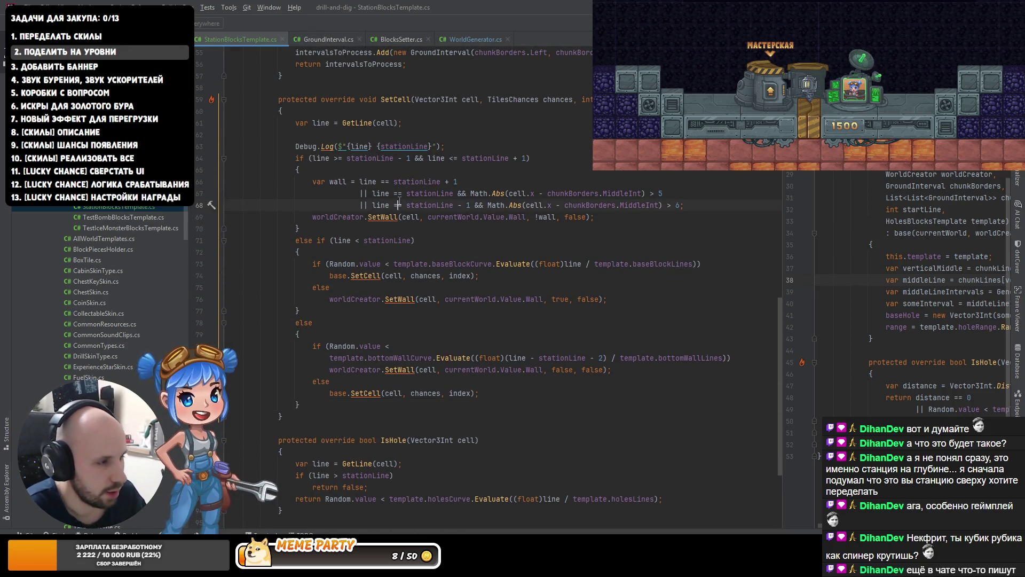
click(381, 240)
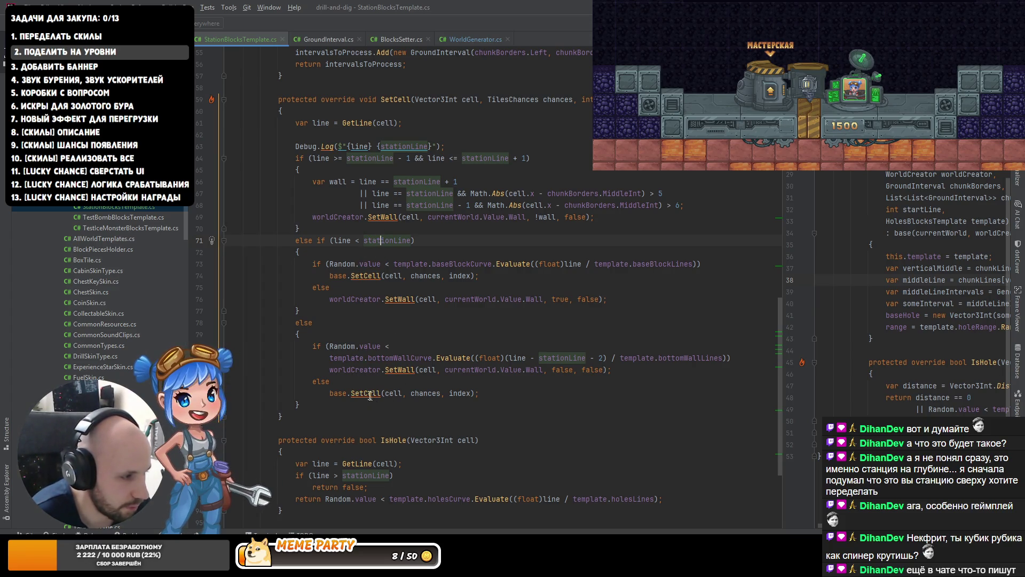
scroll(346, 339, up, 15)
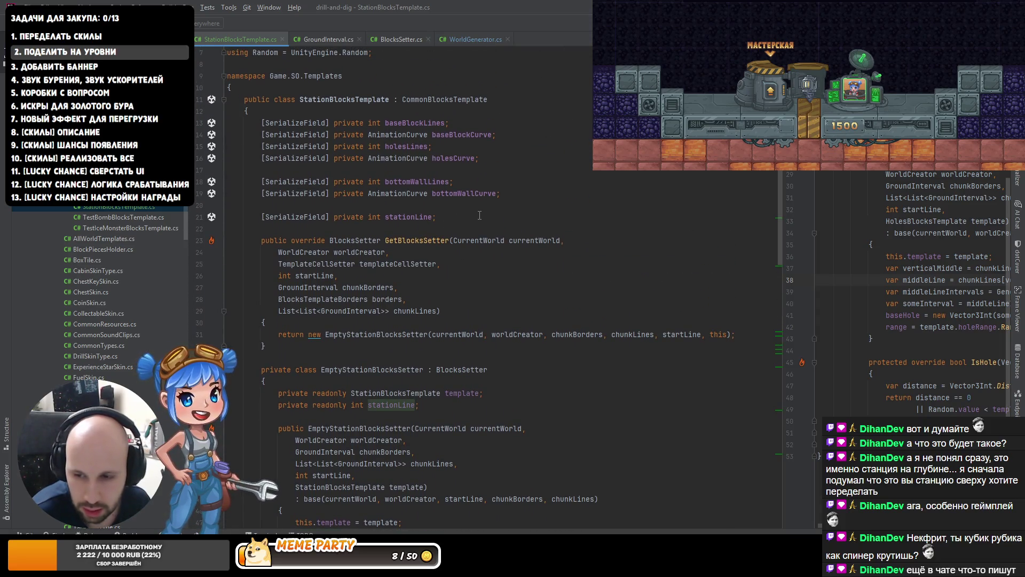
click(455, 216)
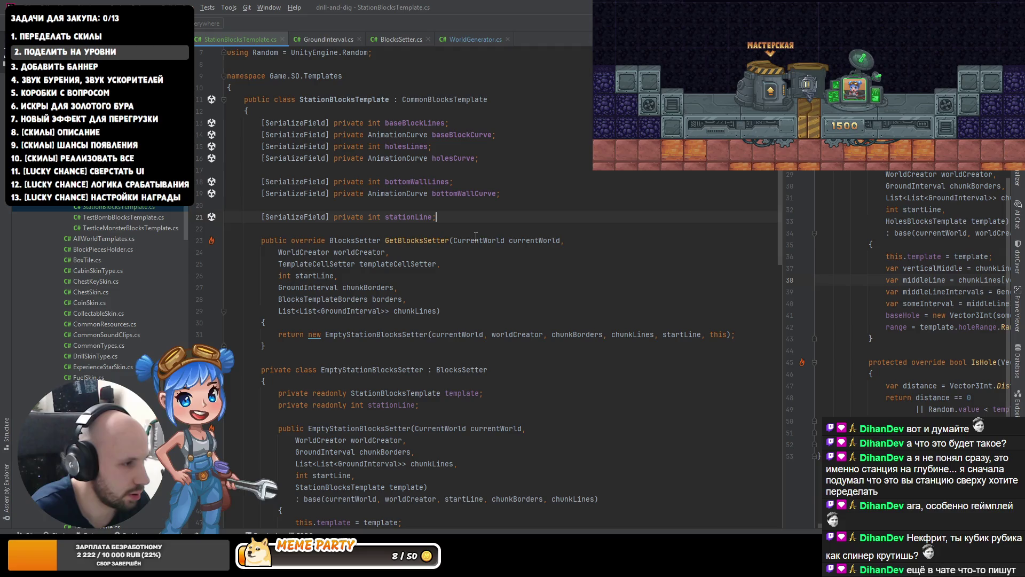
- Move the stationLine field above baseBlockLines and tidy the blank line after it
key(shift+Up)
key(alt+shift+Up)
key(alt+shift+Up)
key(alt+shift+Up)
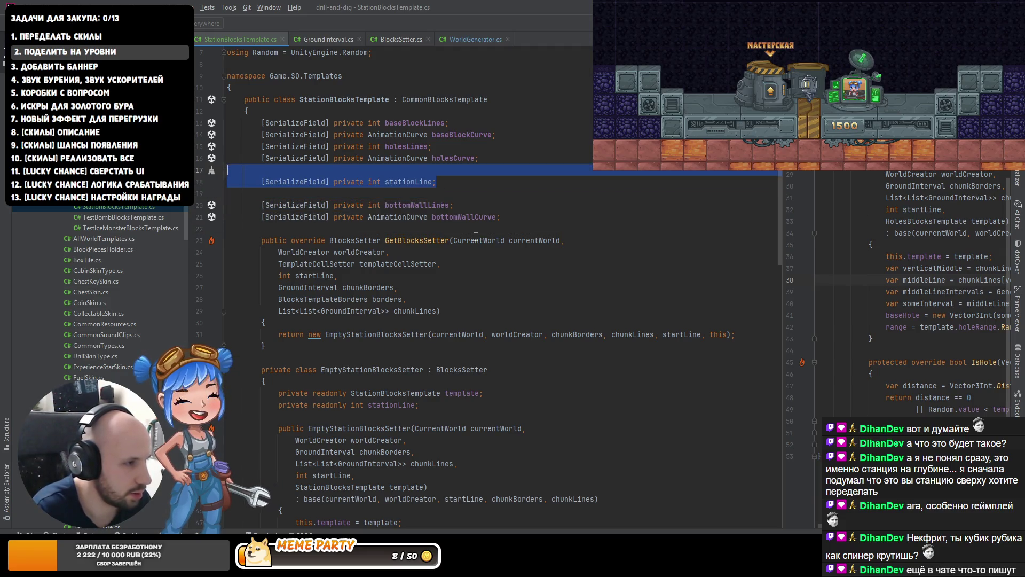
key(alt+shift+Up)
key(alt+shift+Up)
key(alt+shift+Up)
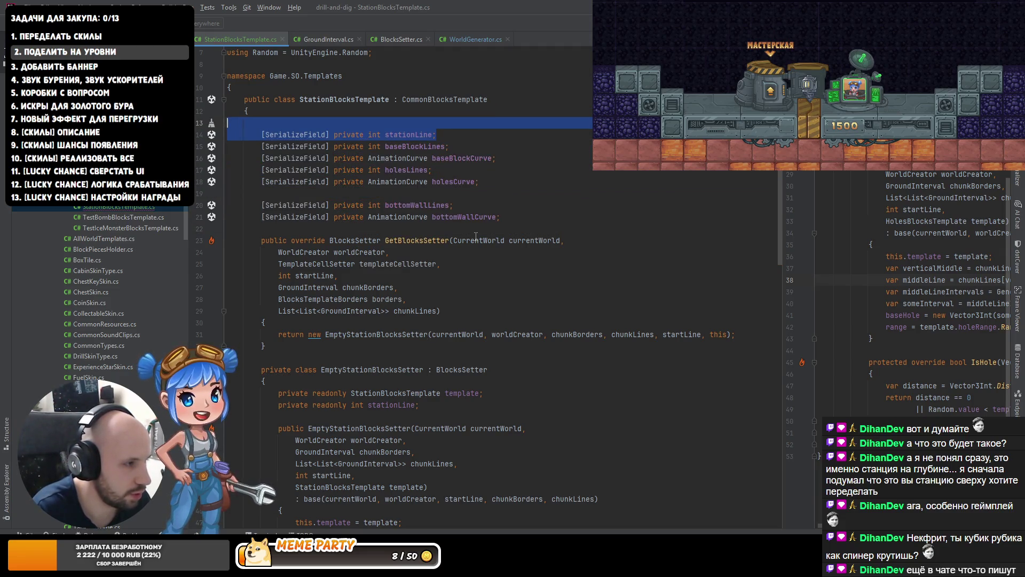
key(Escape)
key(alt+shift+Up)
key(Down)
key(Down)
key(Down)
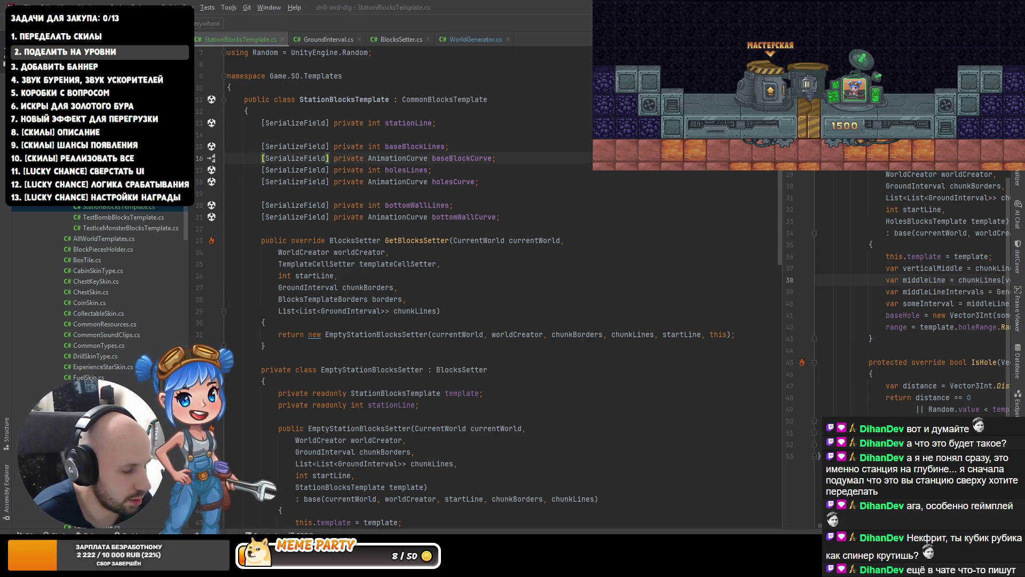
scroll(390, 339, down, 20)
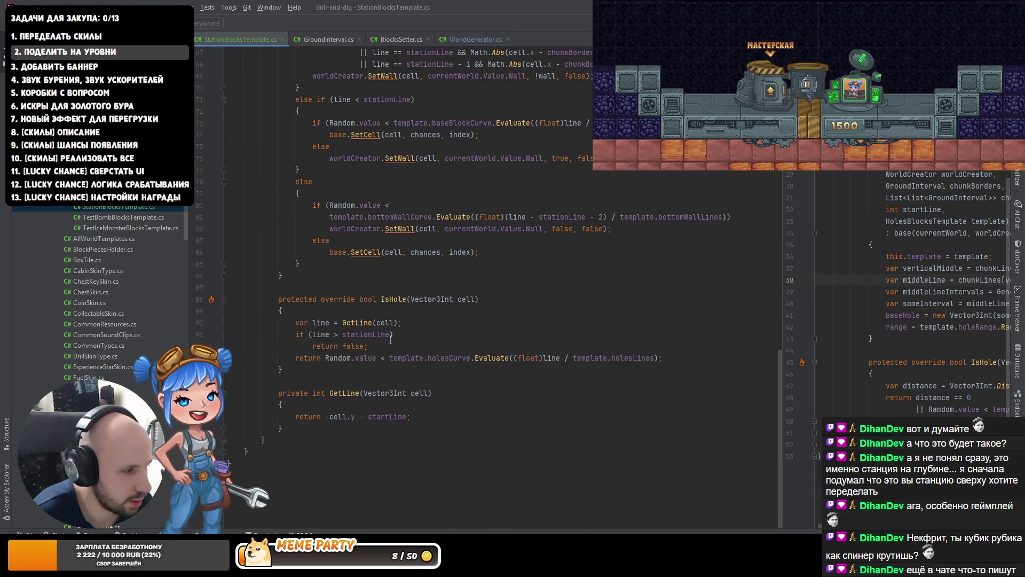
scroll(342, 374, up, 5)
scroll(321, 381, down, 5)
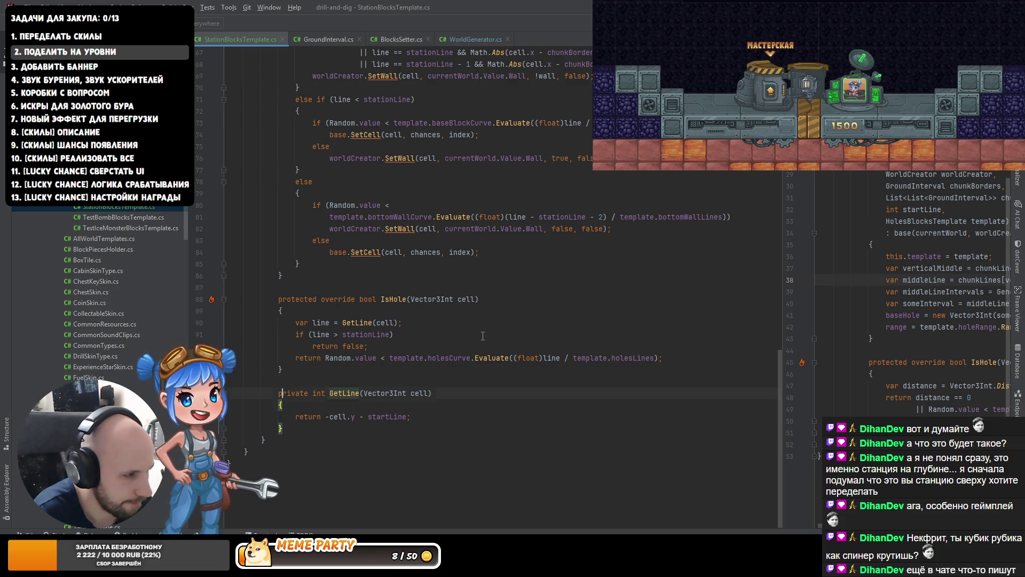
- Insert a ChooseCollectableType override after the IsHole method
key(Return)
key(Return)
key(Up)
key(ctrl+o)
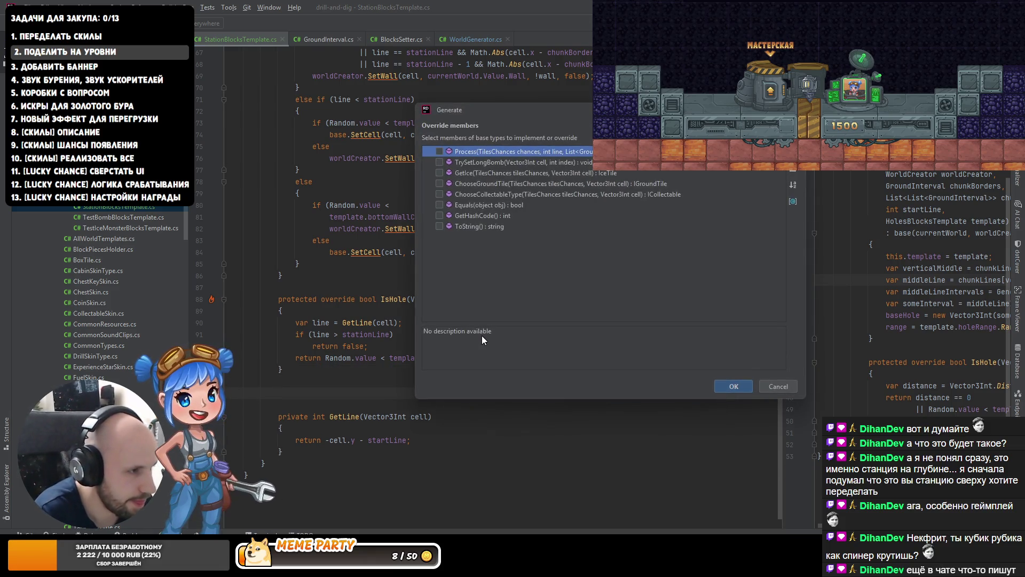
key(Down)
key(Down)
key(Down)
key(Down)
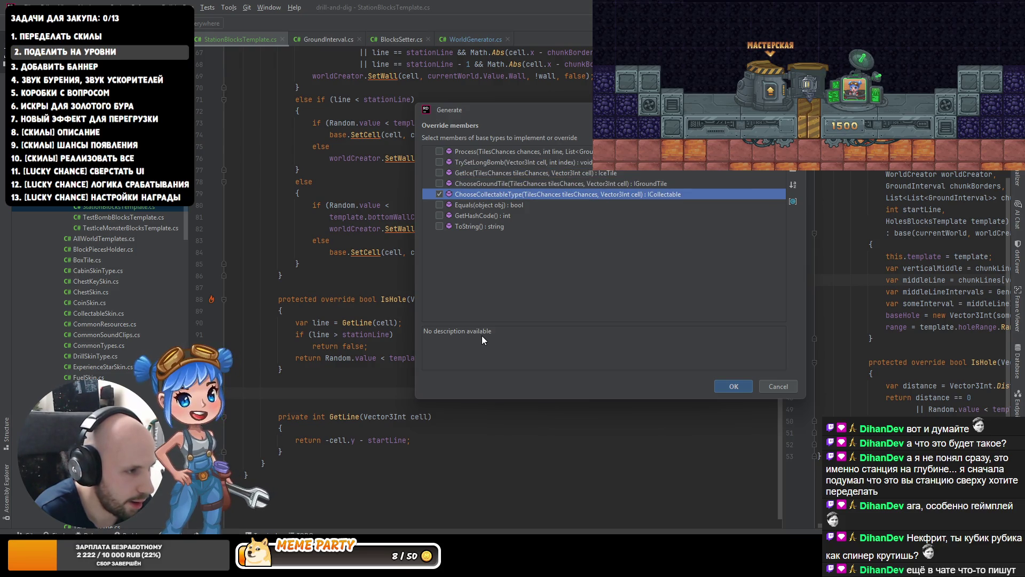
key(Return)
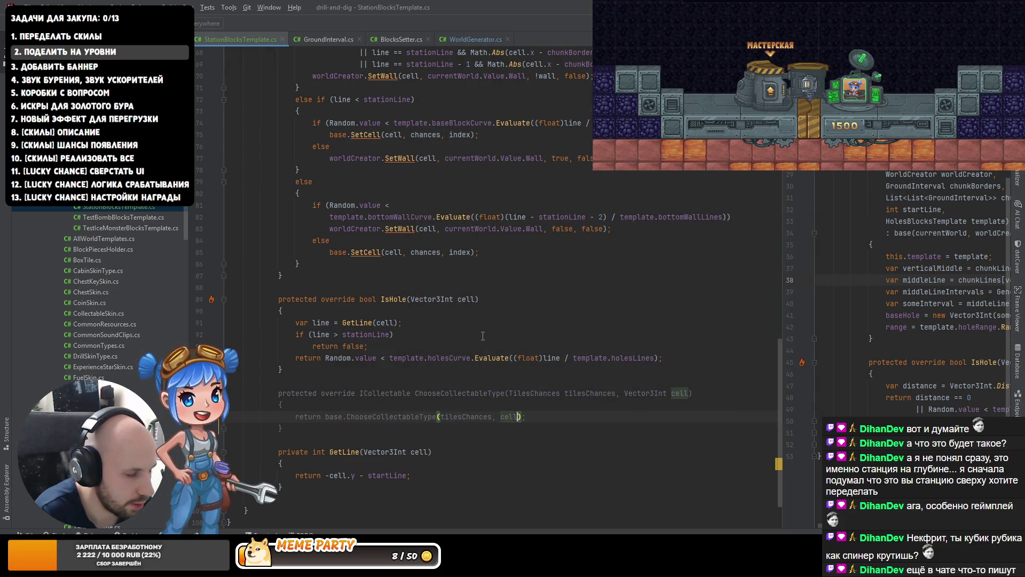
- Inspect the base ChooseCollectableType in BlocksSetter.cs and where it is used
key(ctrl+u)
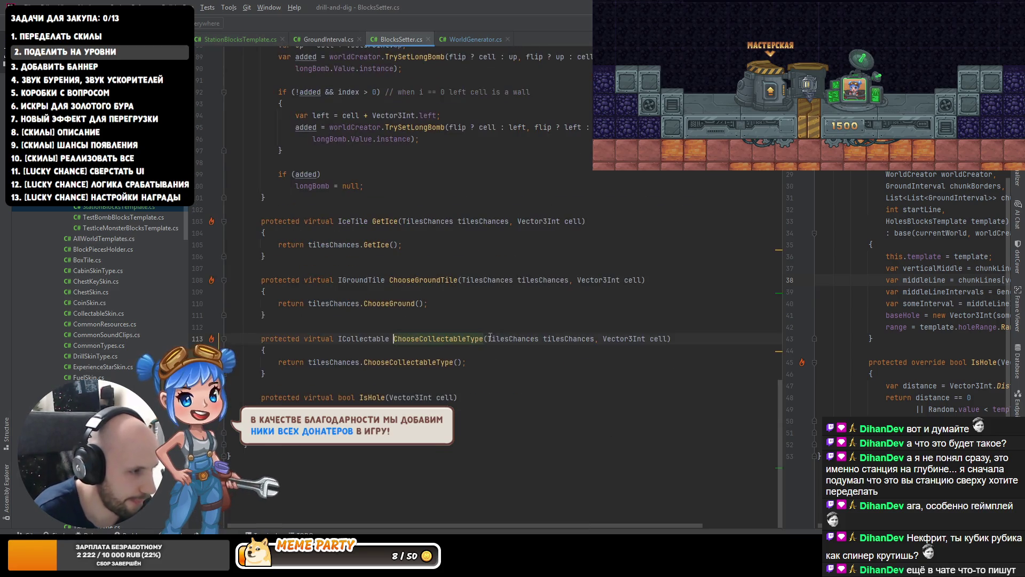
ctrl+click(425, 338)
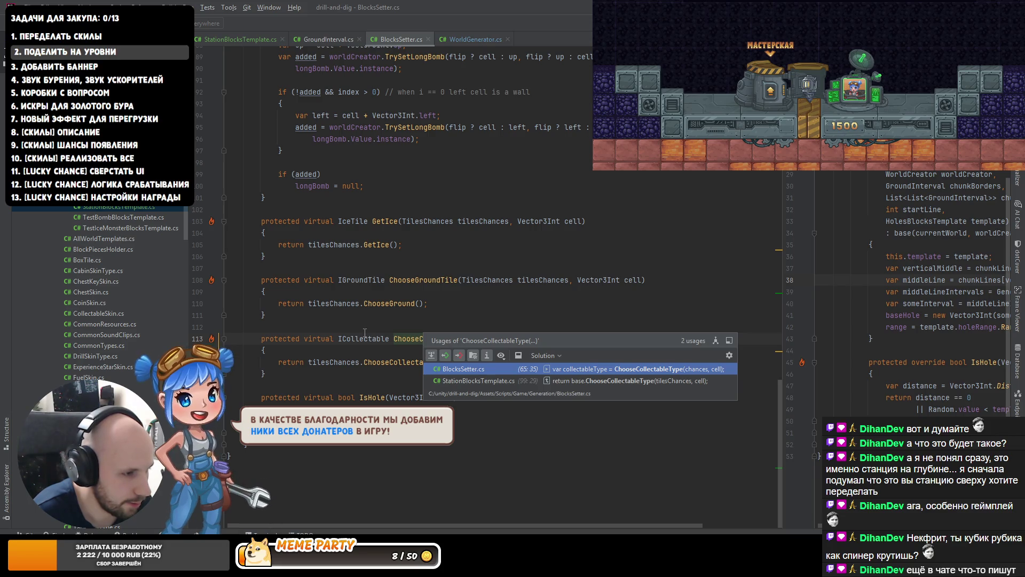
key(ctrl+alt+Left)
key(ctrl+alt+Right)
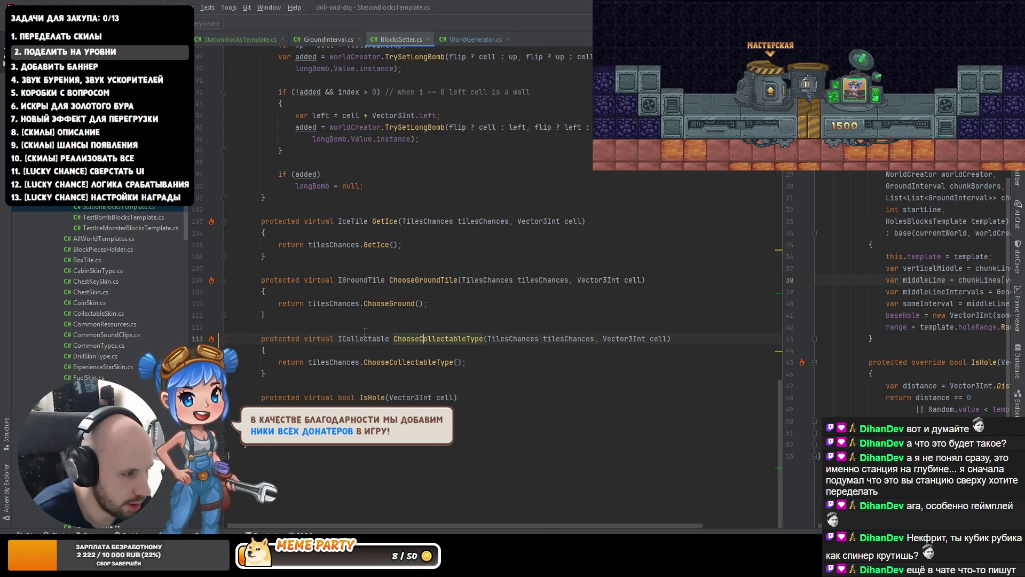
click(265, 40)
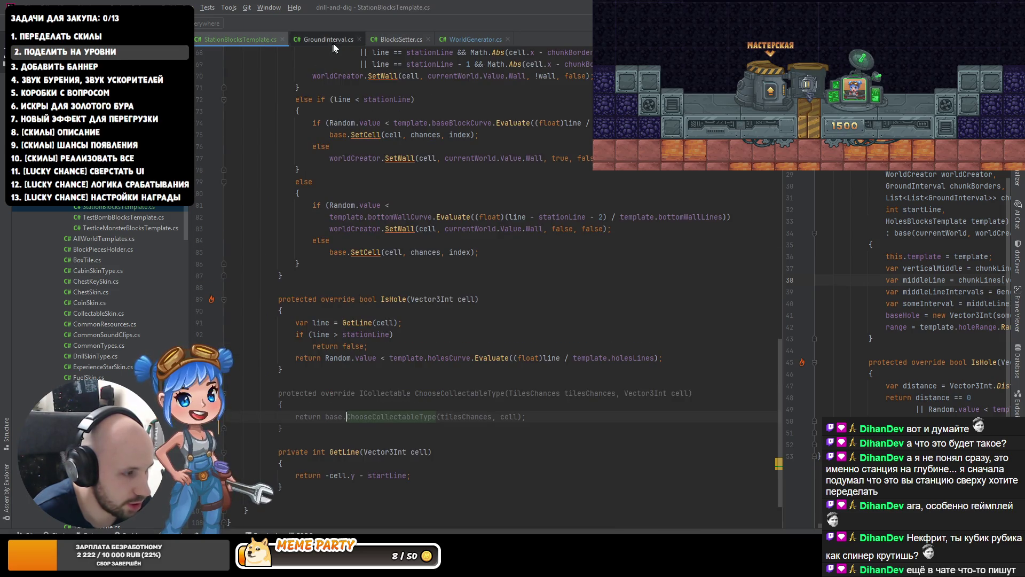
- Make the override return null instead of the base call, then switch to Unity
key(ctrl+w)
key(ctrl+w)
key(ctrl+w)
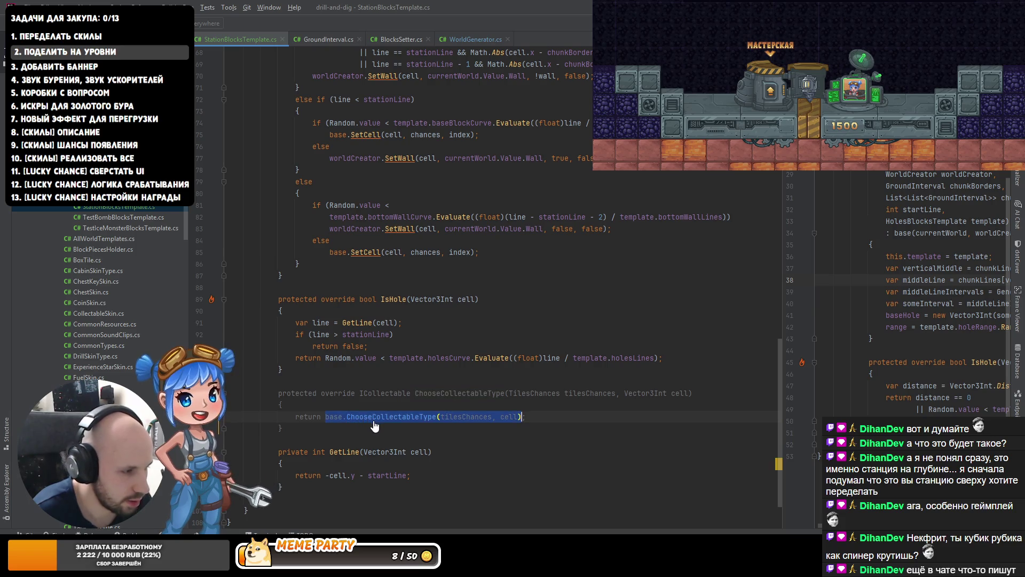
text(null;)
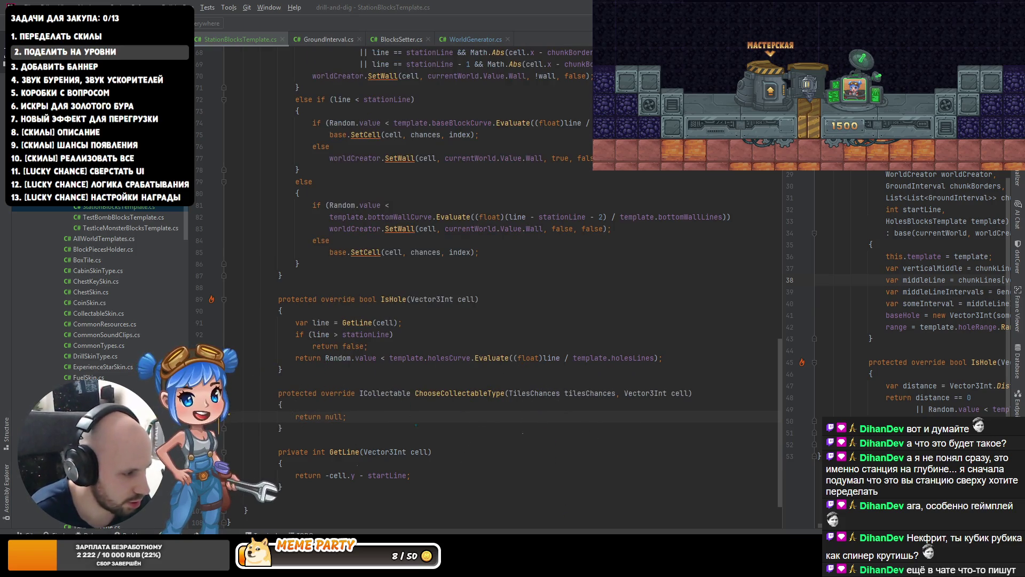
key(alt+Tab)
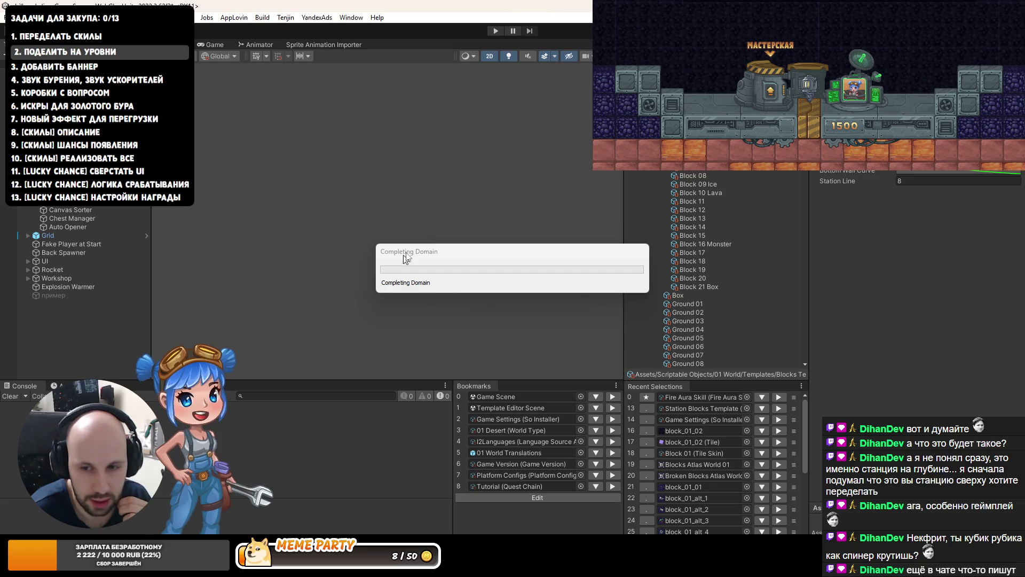
- Run play mode twice to check the generated station level, panning up to see more of it
click(496, 31)
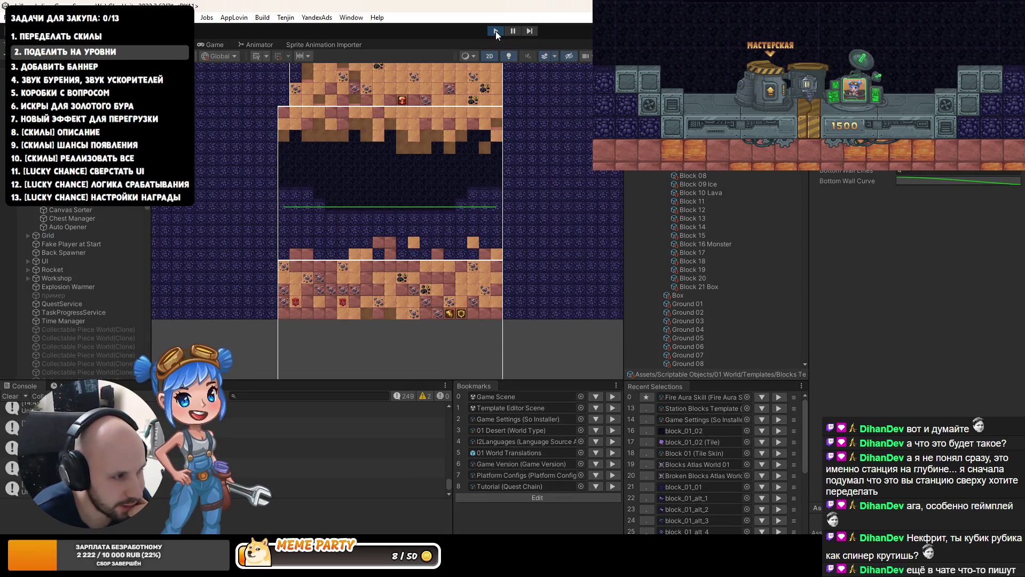
drag(410, 134, 409, 179)
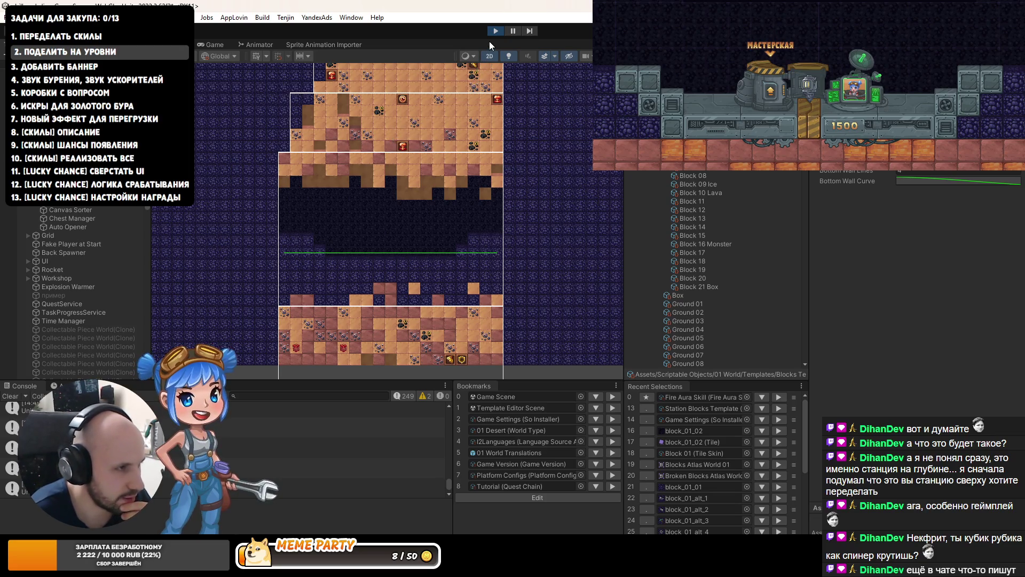
key(alt+Tab)
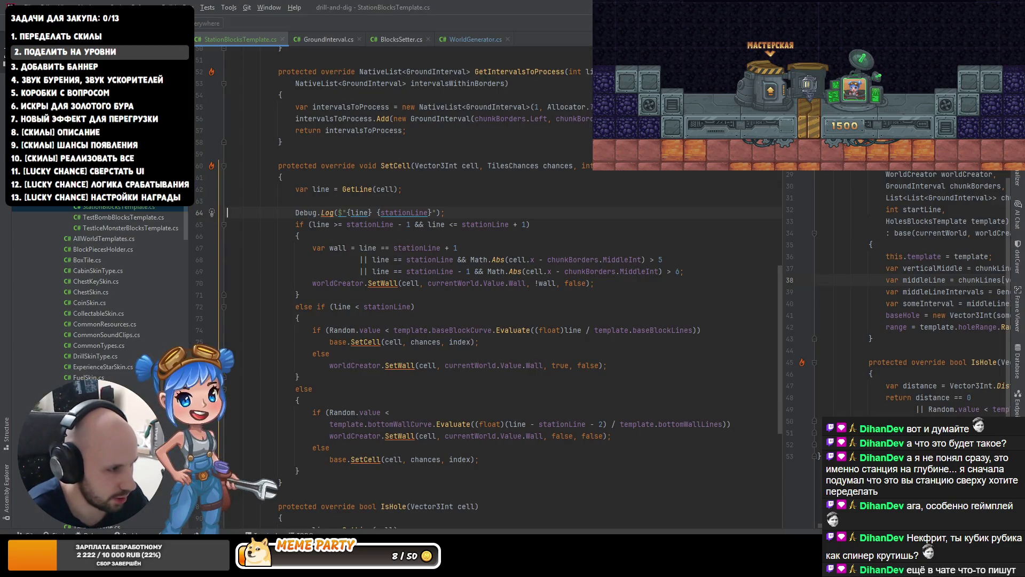
key(alt+Tab)
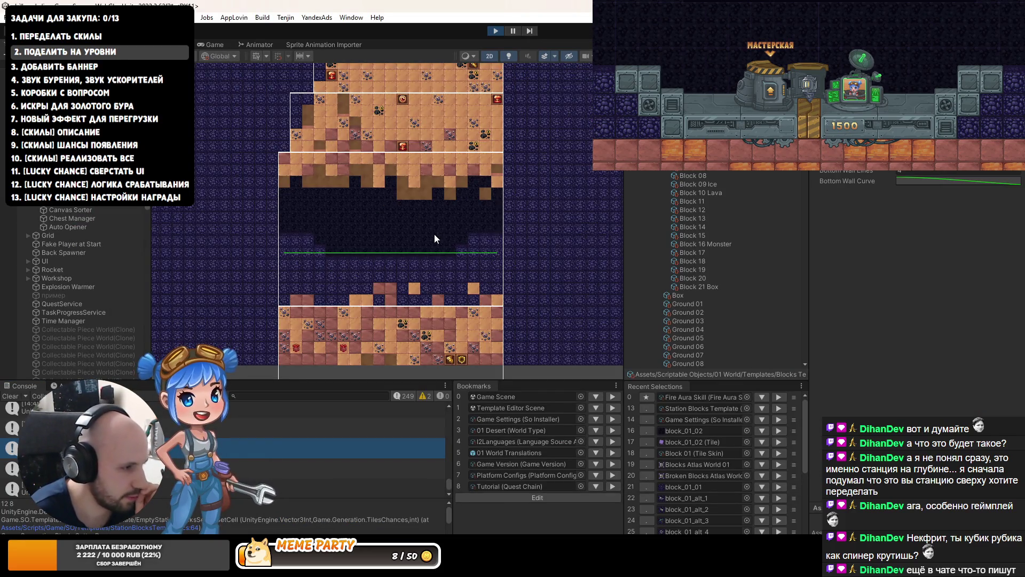
scroll(432, 227, up, 1)
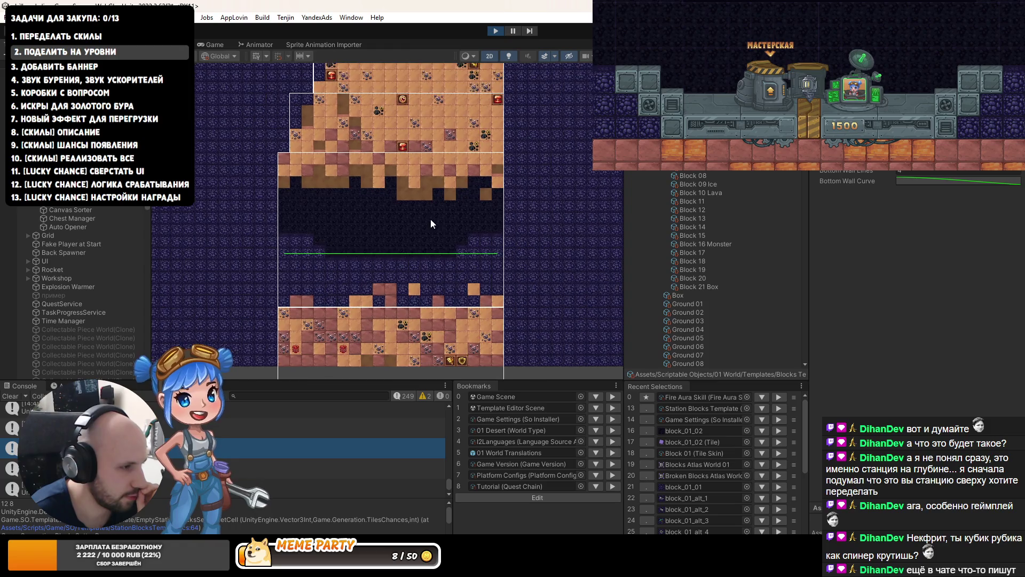
click(493, 30)
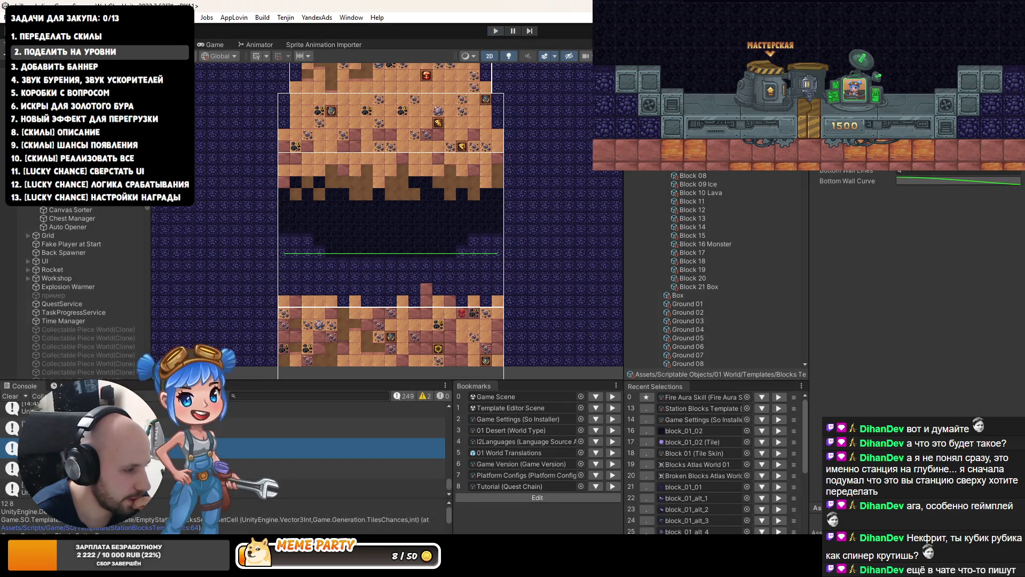
key(alt+Tab)
scroll(361, 379, down, 7)
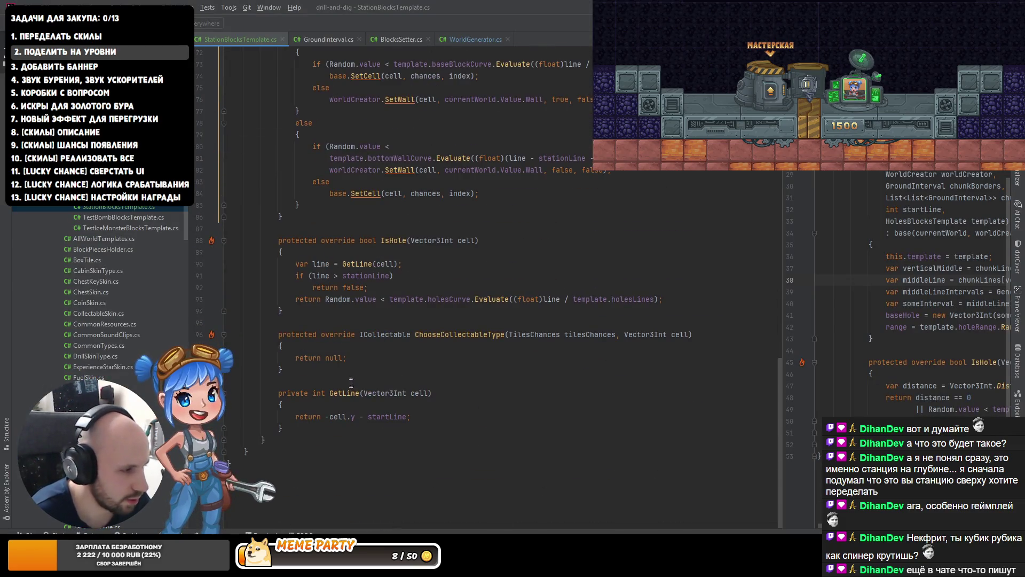
- Undo the null return so the override calls the base method again
click(413, 354)
key(ctrl+w)
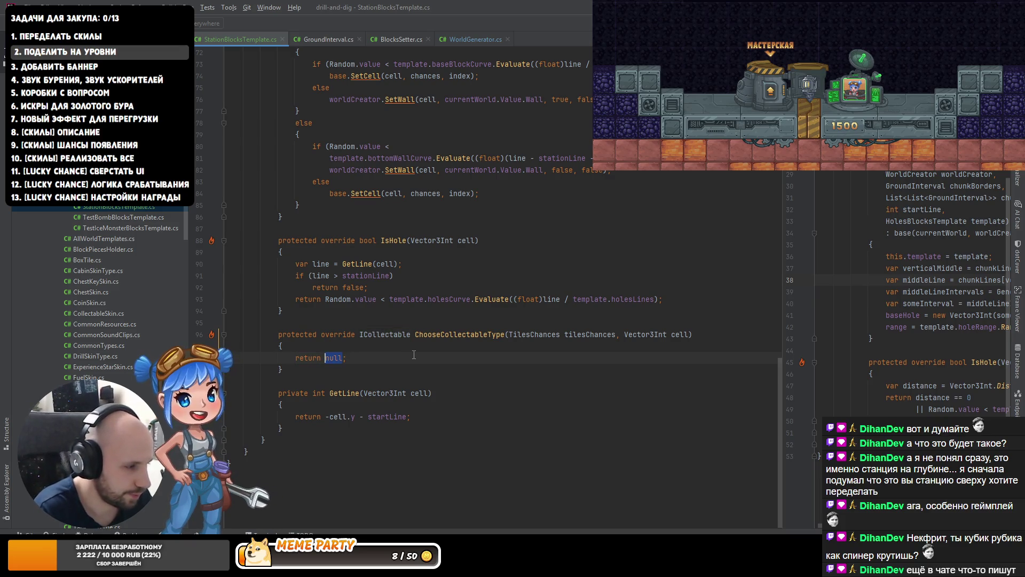
key(ctrl+alt+Left)
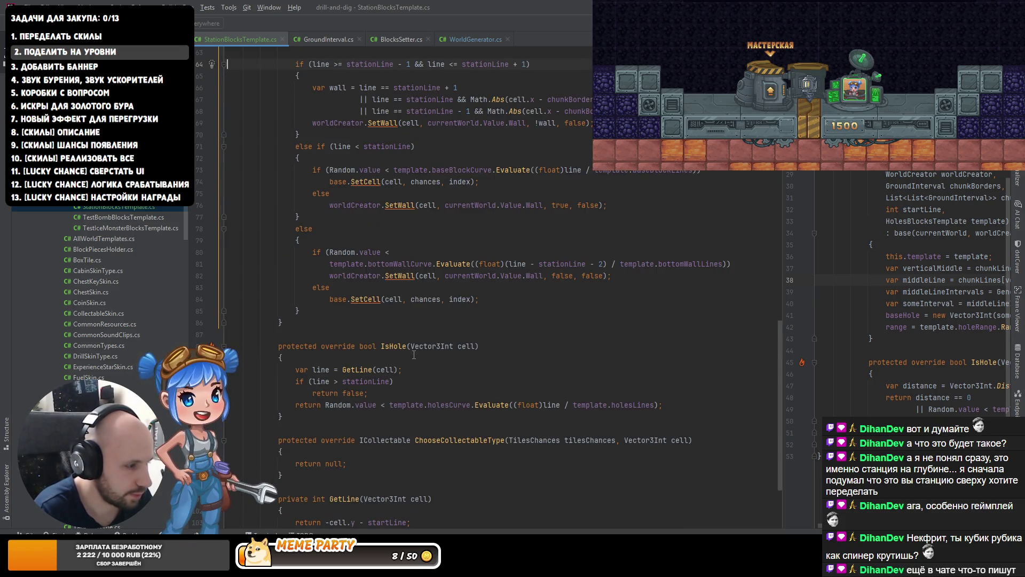
key(ctrl+z)
scroll(352, 294, up, 4)
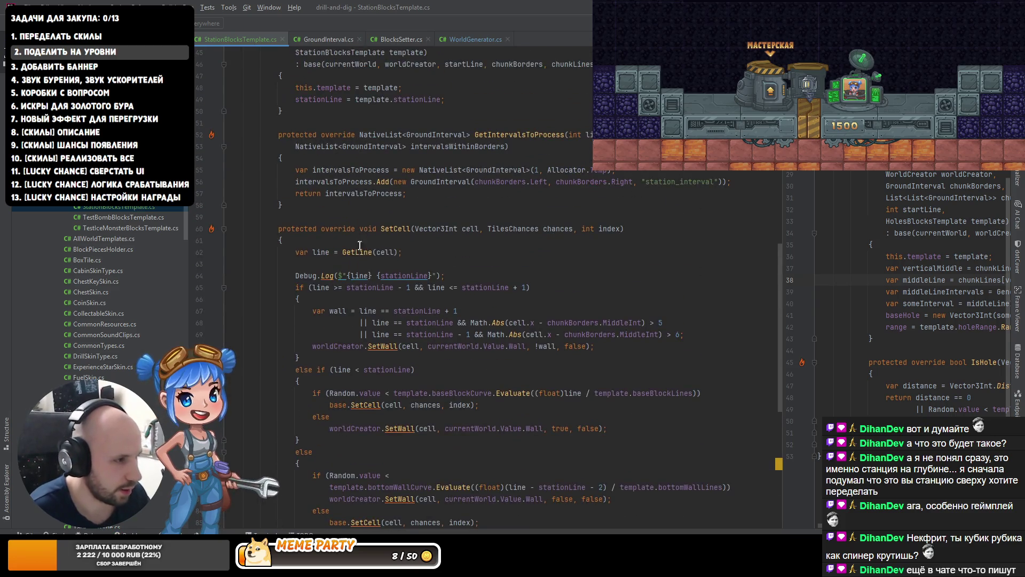
scroll(355, 289, down, 9)
scroll(357, 287, down, 2)
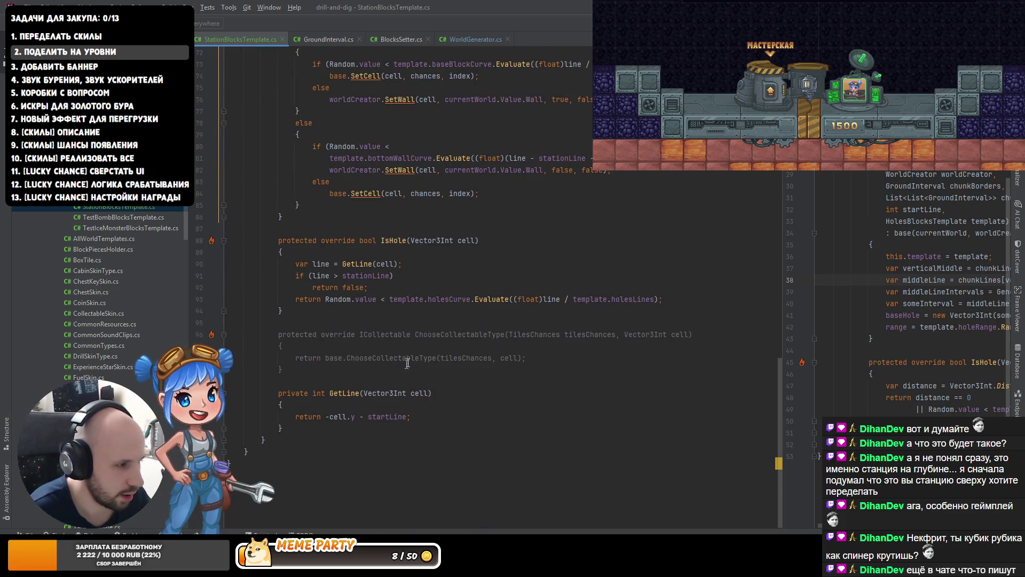
- Add 'if (GetLine(cell) > stationLine) return null;' above the base call, then switch to Unity
click(522, 358)
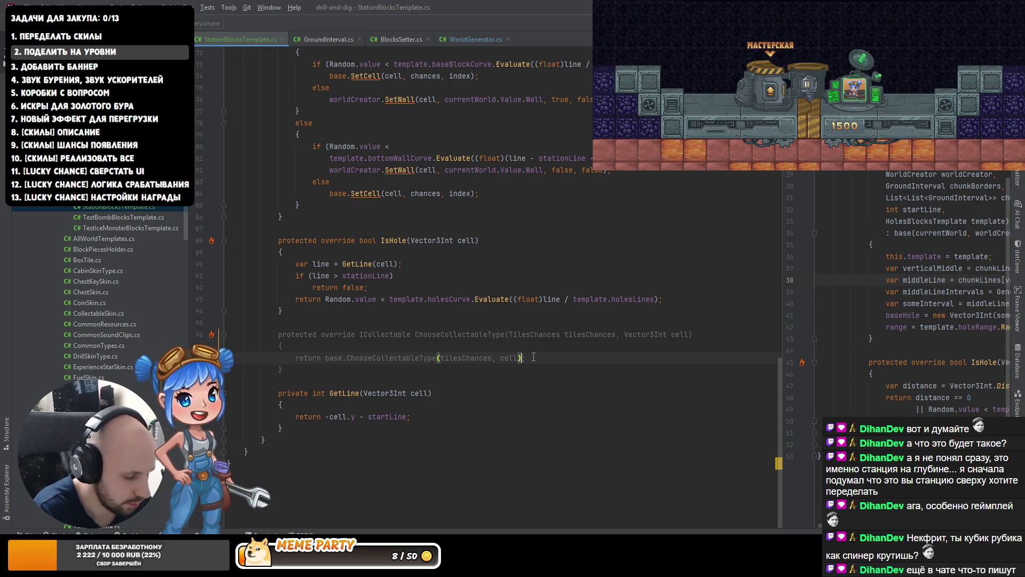
key(ctrl+alt+Return)
text(if ()
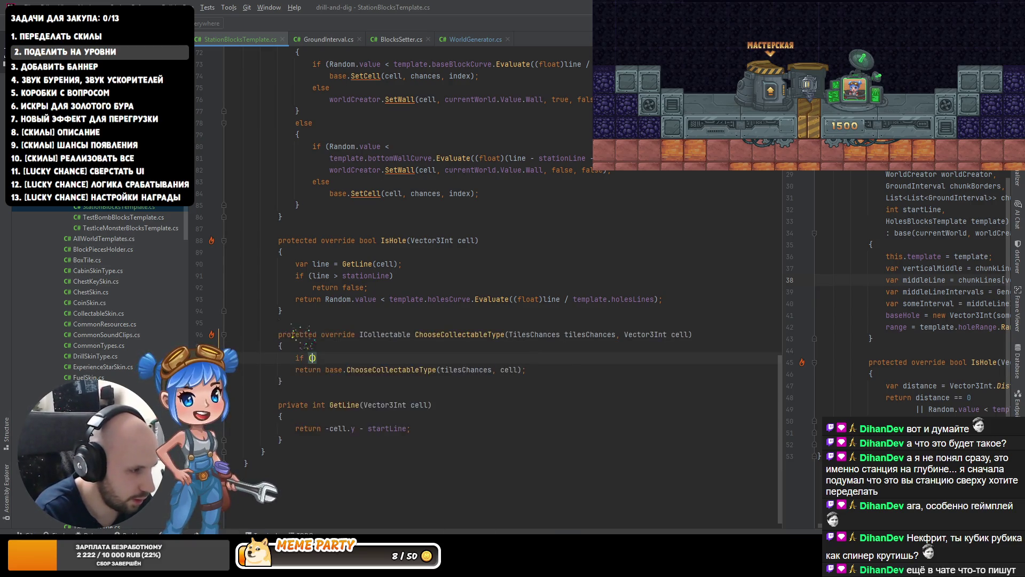
text(GetLine(cell)
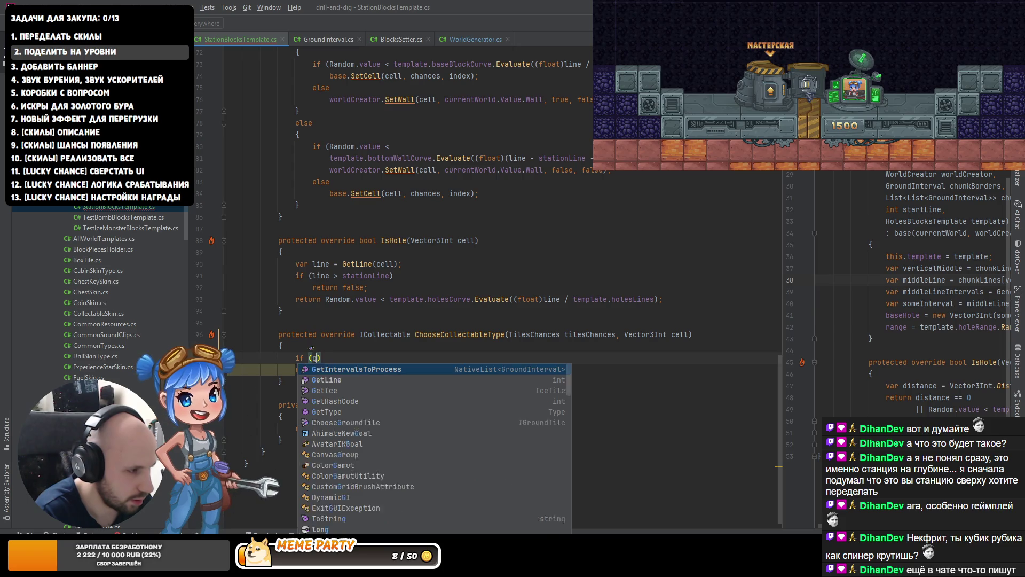
text()))
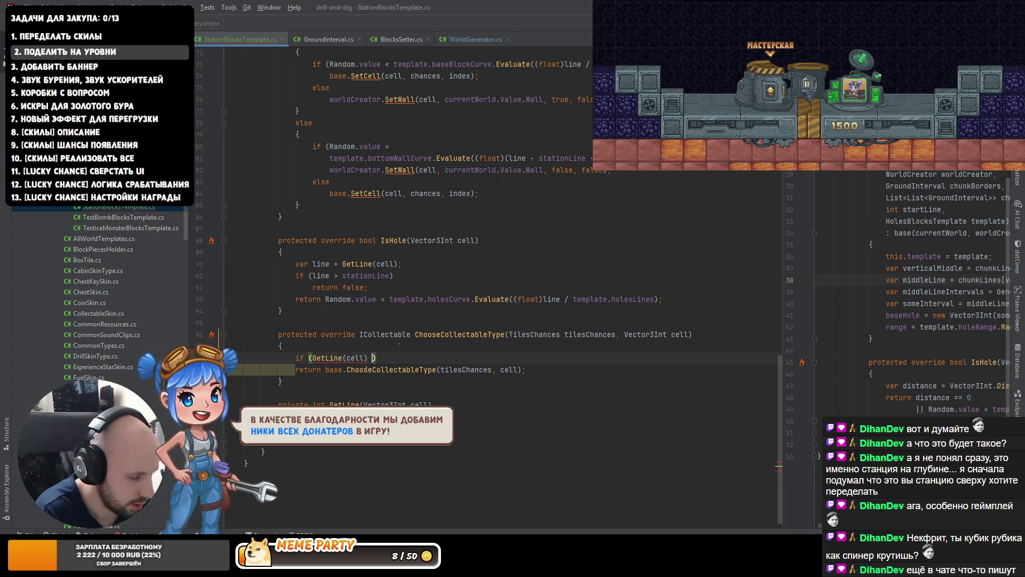
text( > sta)
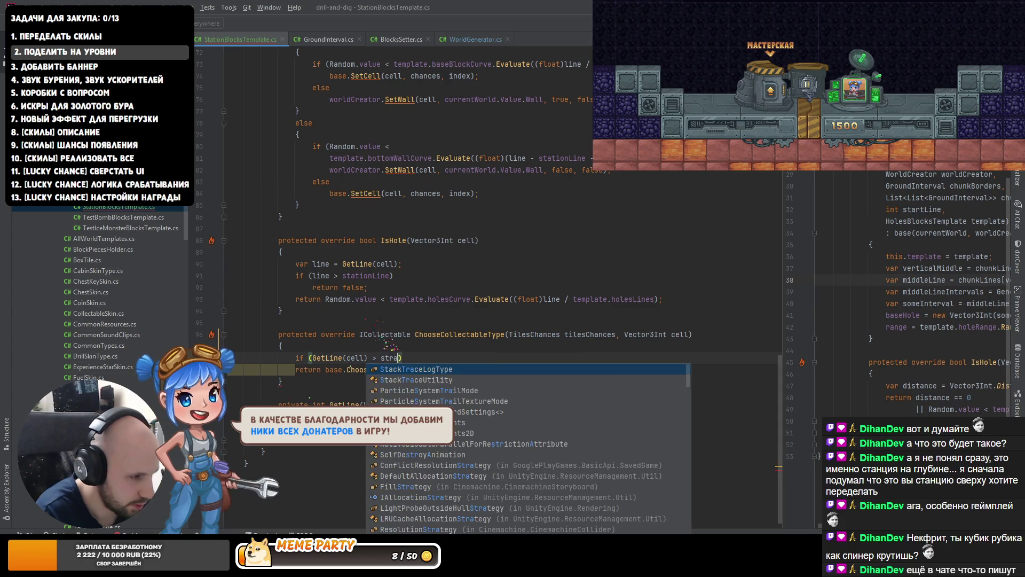
key(Return)
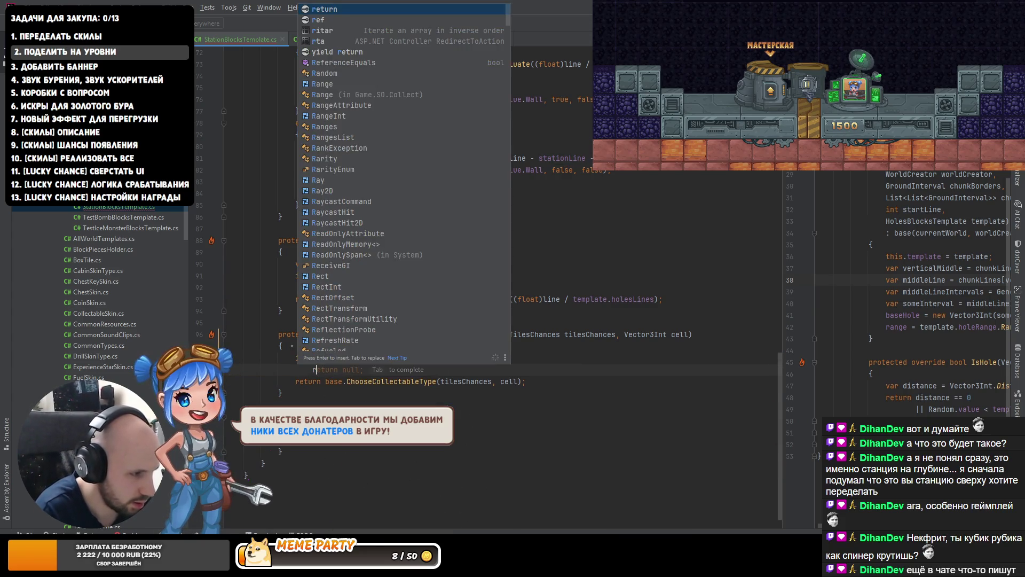
key(alt+Tab)
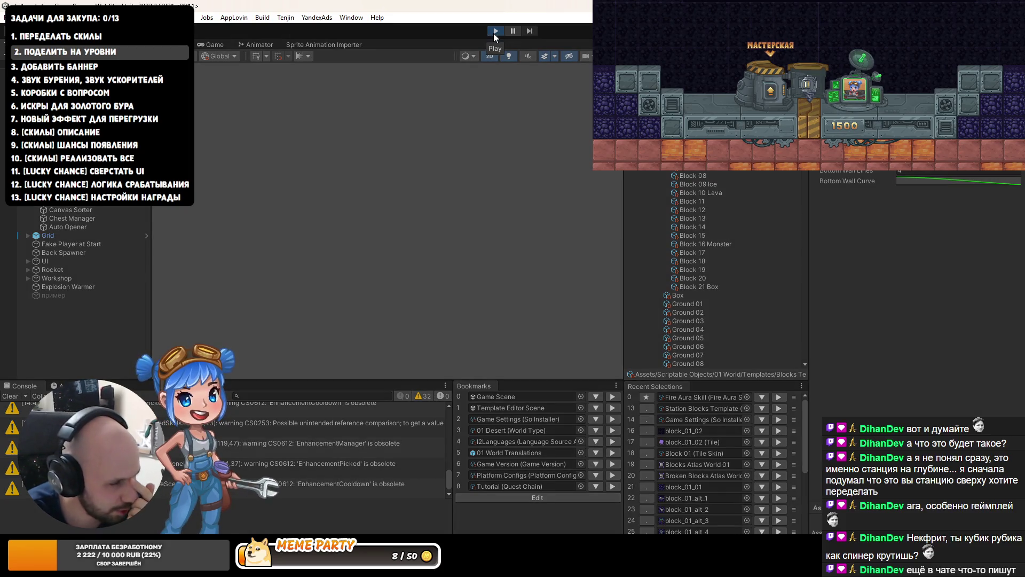
- Start play mode with the recompiled code and view the running game in the Game tab
click(495, 31)
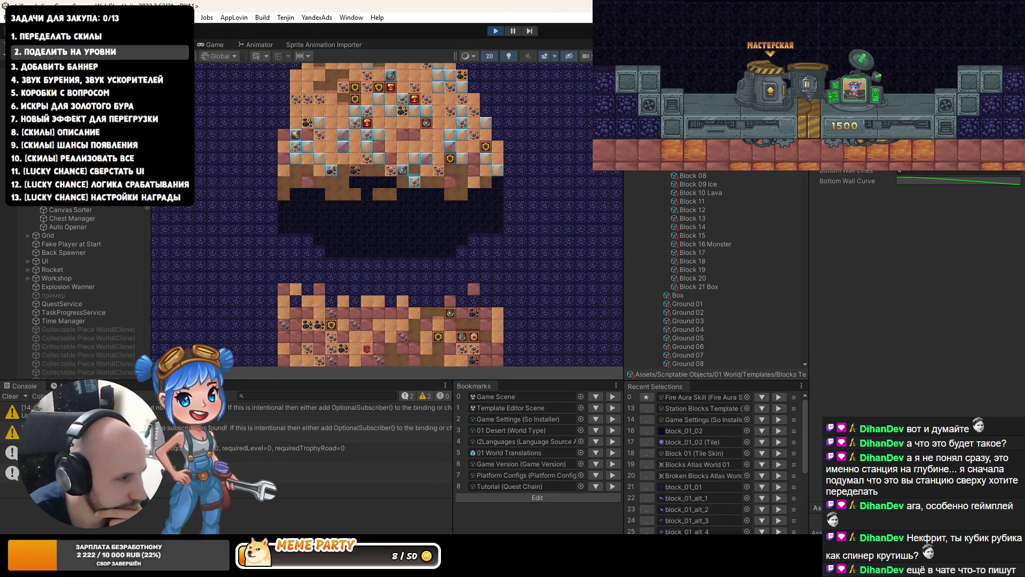
click(214, 47)
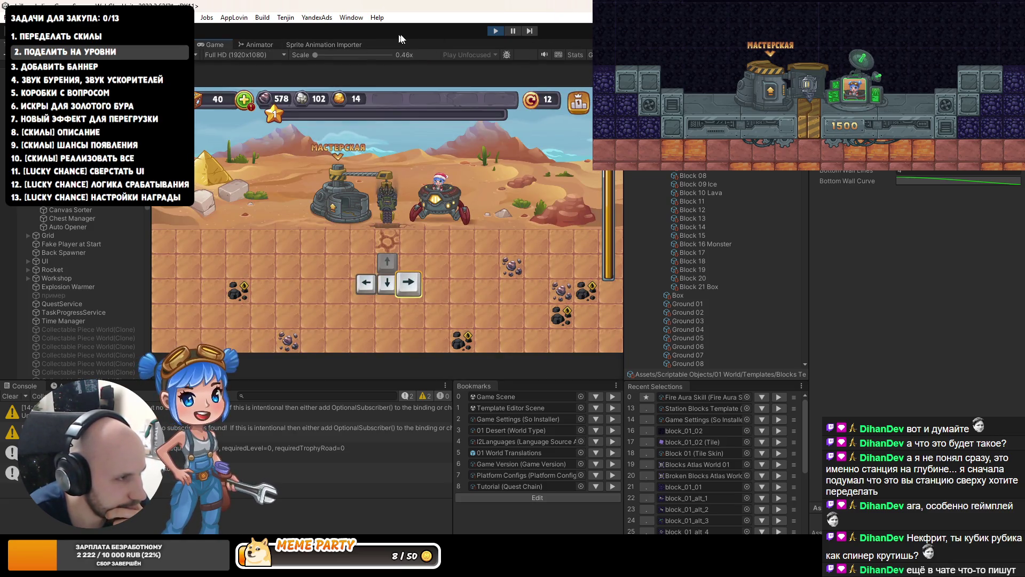
- Maximize the Game view to fill the Unity editor
double_click(210, 47)
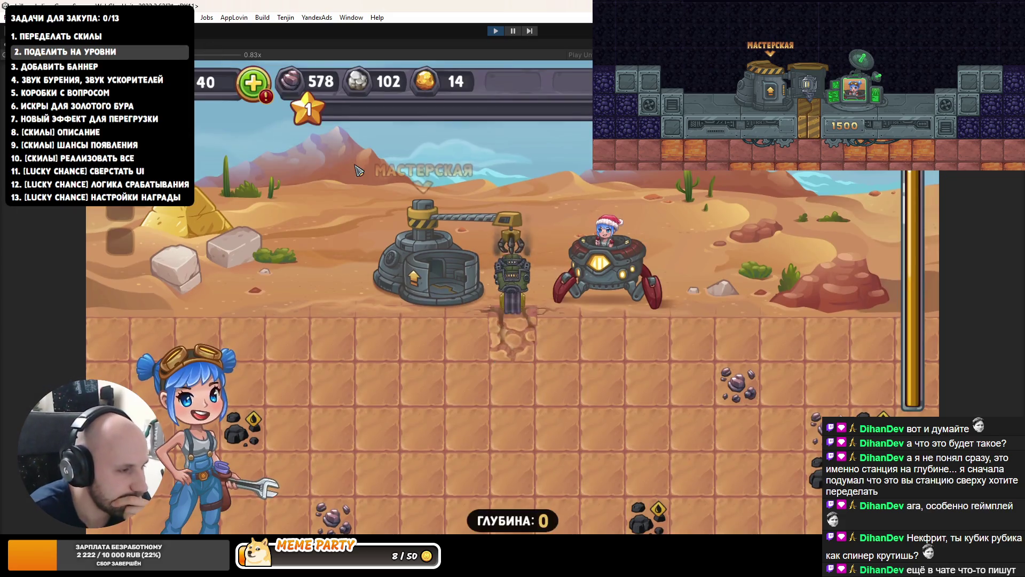